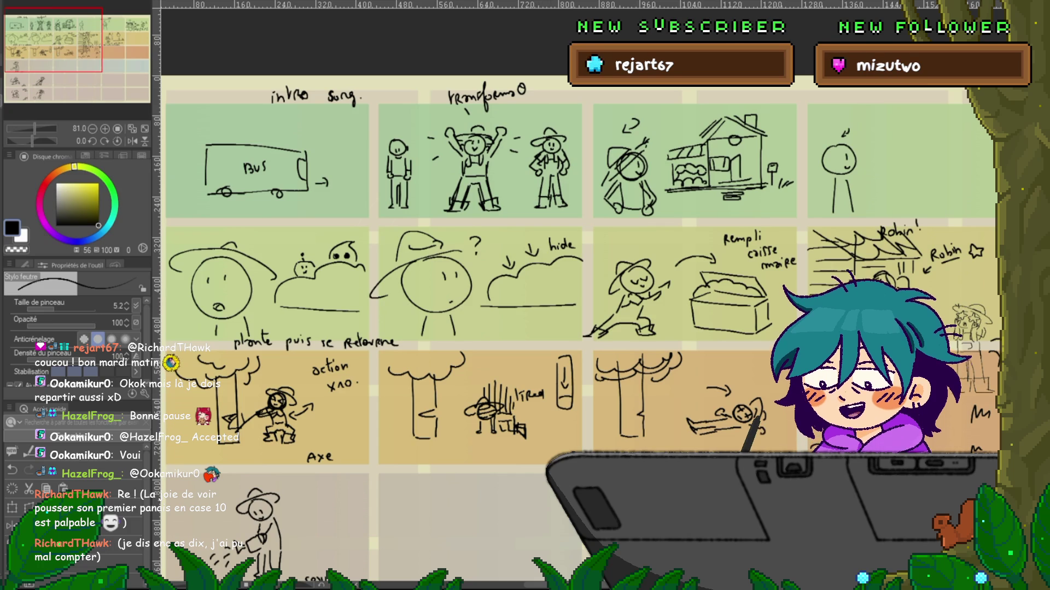
- Switch to the other storyboard page, pan across its bus, sprout and autumn panels, then return
key("ctrl+Tab")
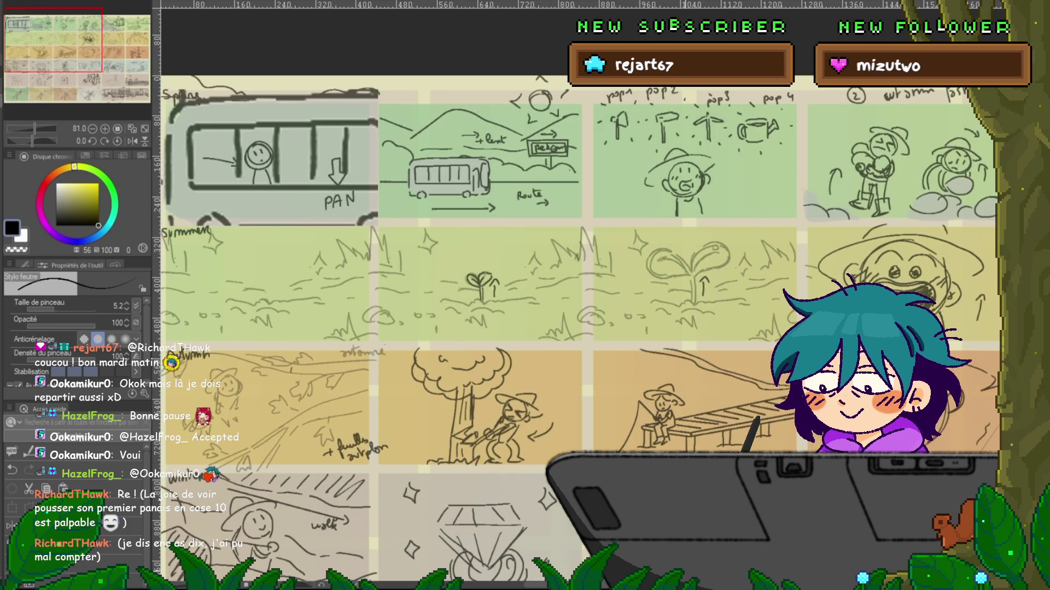
scroll(580, 328, "right", 10)
scroll(498, 274, "left", 1)
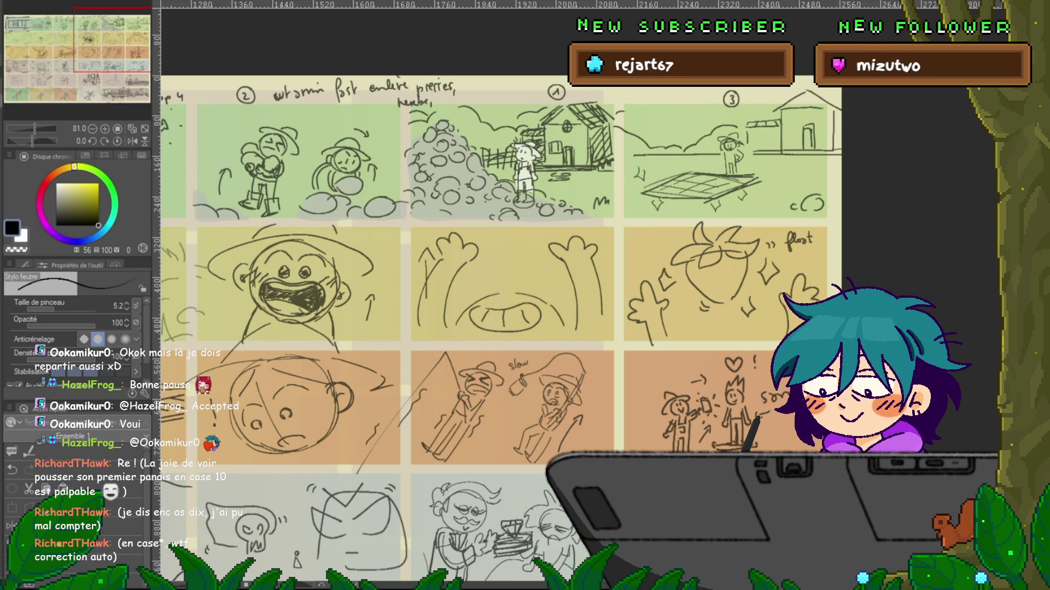
scroll(500, 328, "left", 2)
scroll(525, 328, "left", 2)
scroll(524, 328, "left", 8)
scroll(525, 328, "left", 8)
scroll(525, 328, "left", 8)
scroll(580, 328, "left", 1)
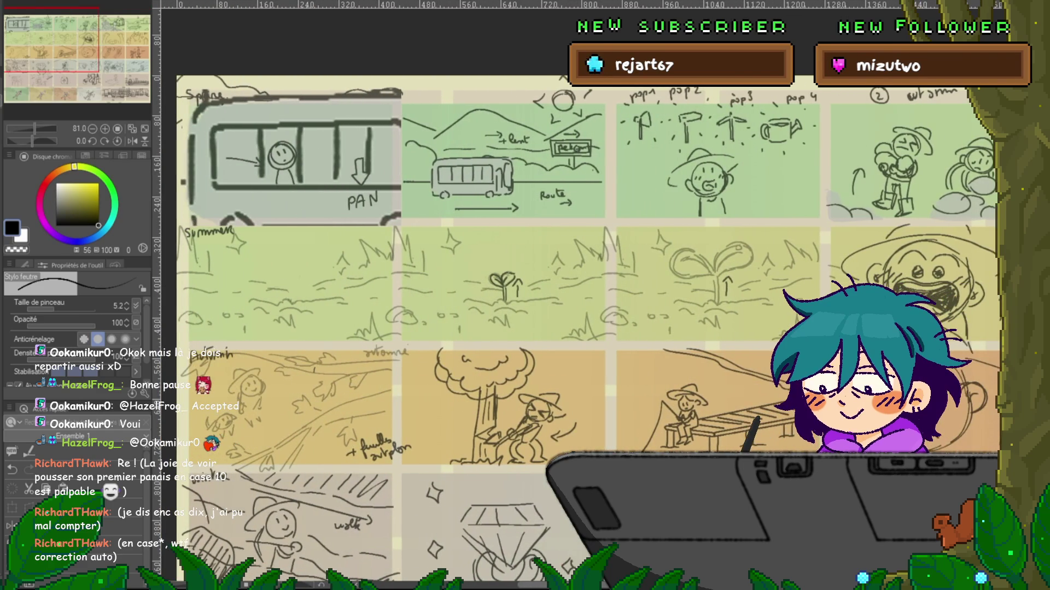
scroll(580, 328, "right", 8)
scroll(580, 328, "right", 2)
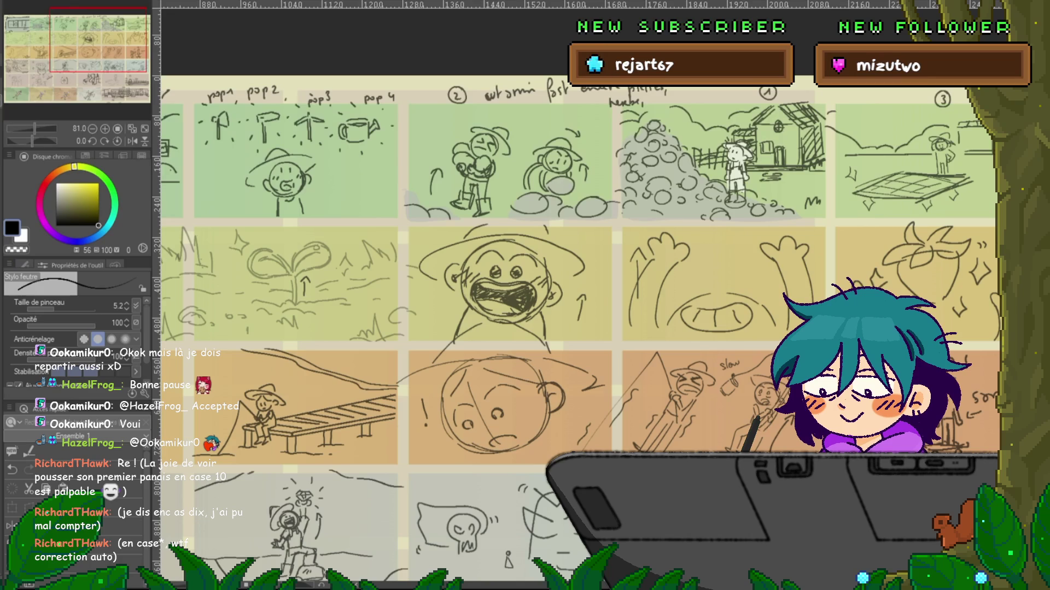
key("ctrl+Tab")
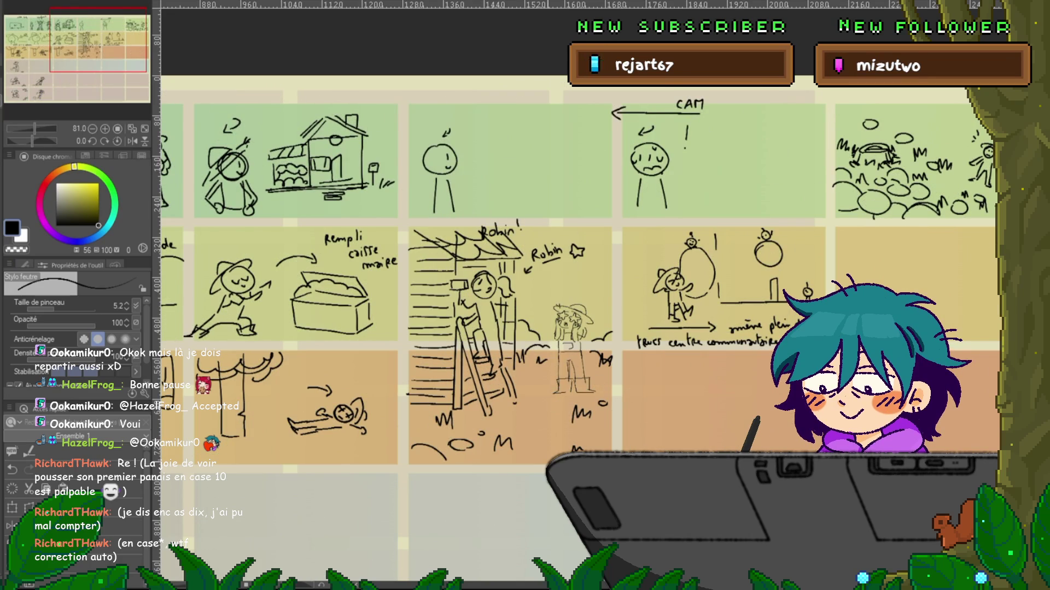
- Pan left and right across the main storyboard page's panels
scroll(580, 273, "right", 3)
scroll(555, 328, "right", 3)
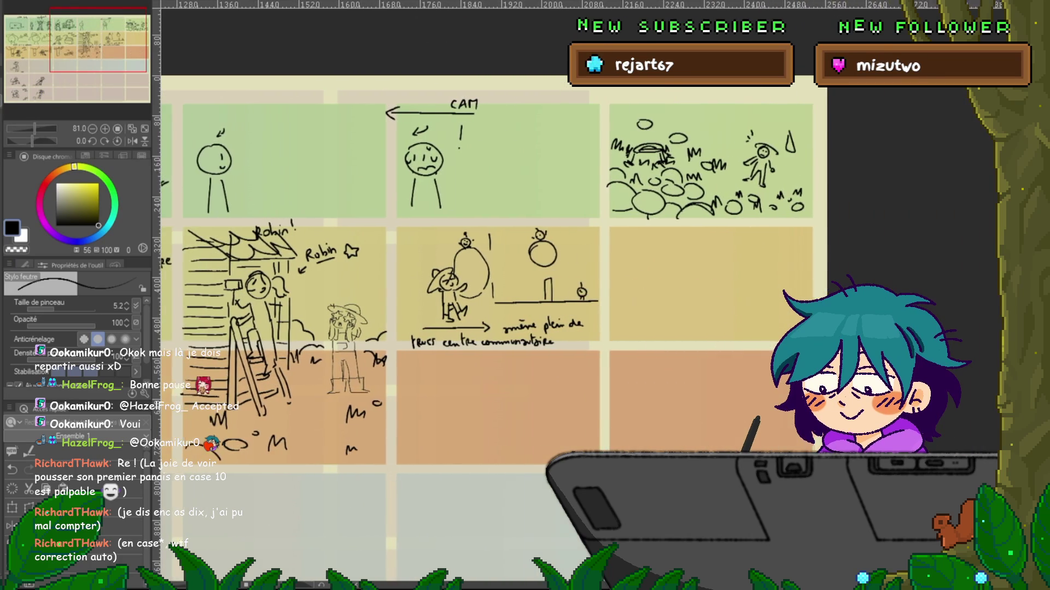
scroll(555, 328, "right", 2)
scroll(535, 274, "left", 3)
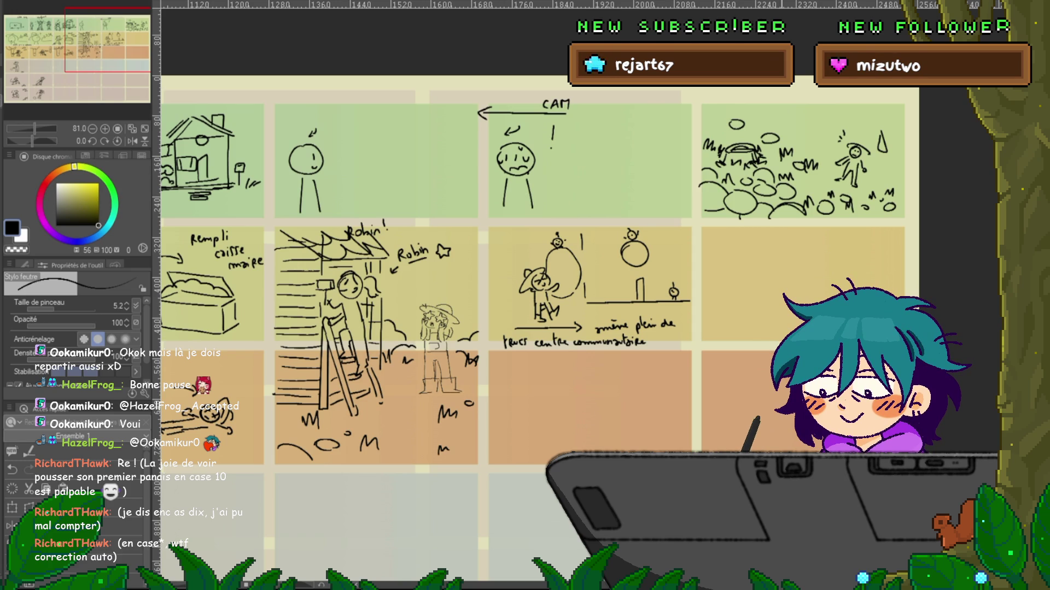
scroll(579, 328, "left", 5)
scroll(579, 328, "left", 3)
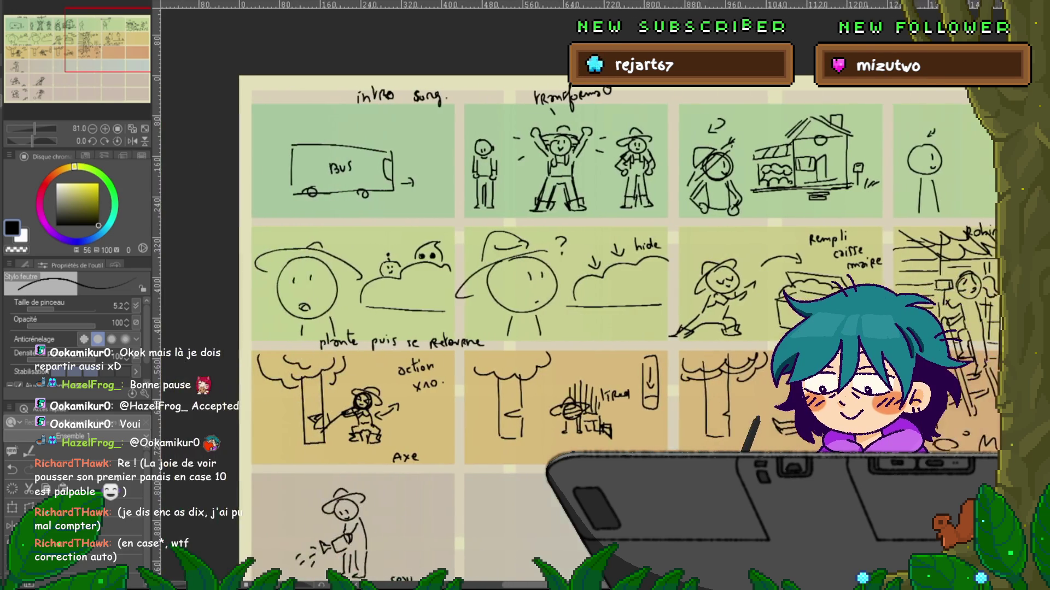
scroll(579, 328, "left", 1)
scroll(579, 328, "right", 1)
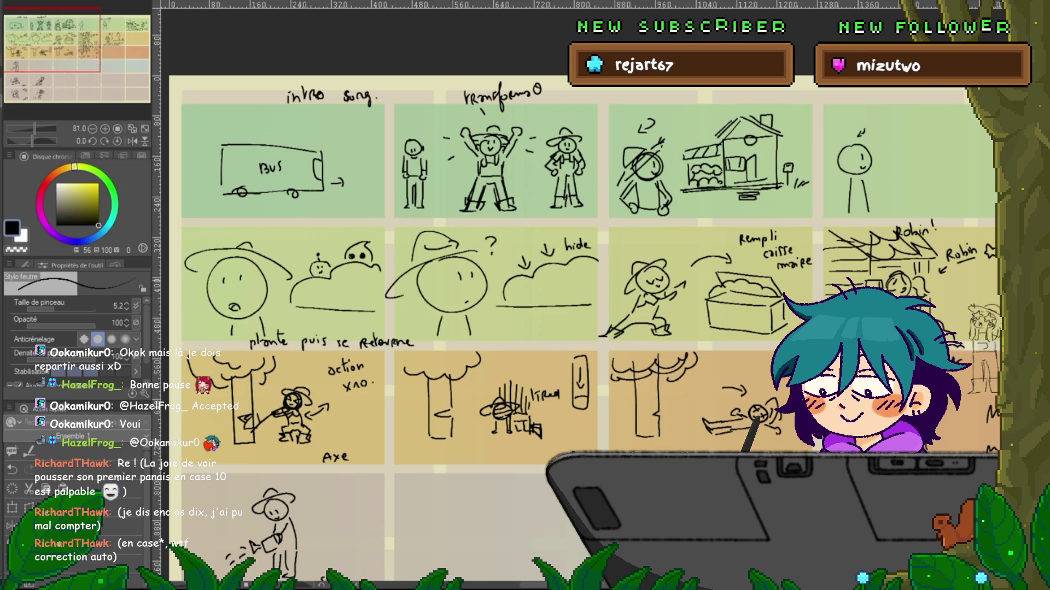
- Move to the empty blue-grey panels below the ladder scene and draw a small head circle
scroll(585, 295, "down", 5)
scroll(576, 295, "down", 1)
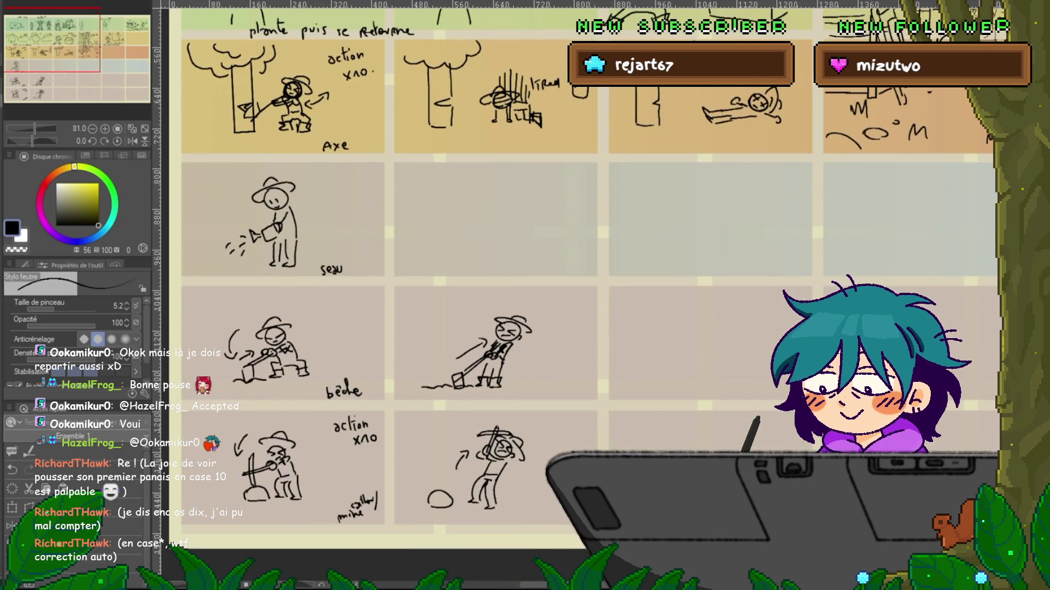
scroll(576, 296, "right", 1)
scroll(576, 295, "right", 5)
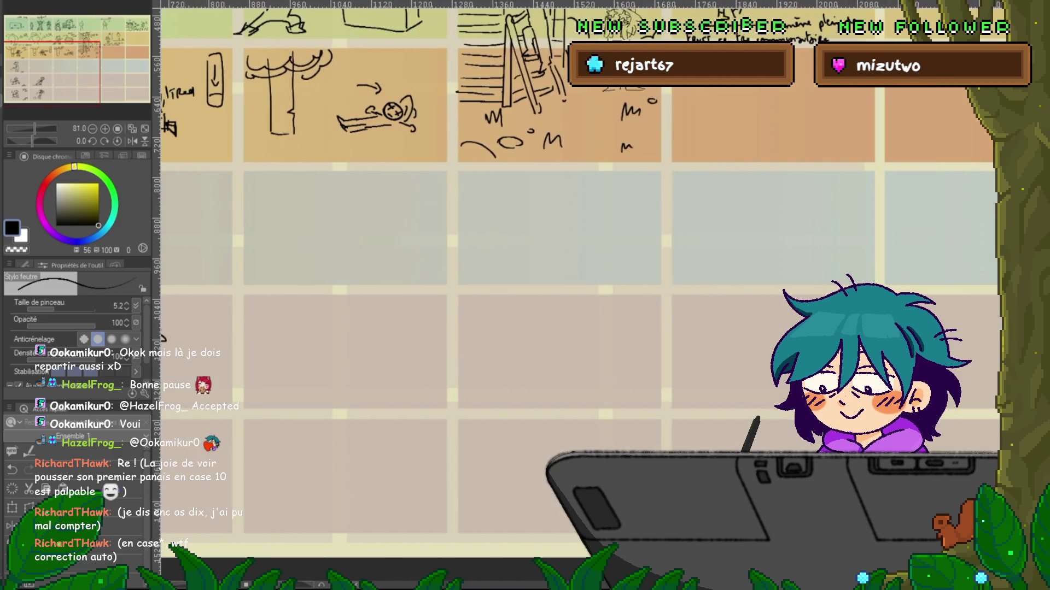
scroll(576, 295, "right", 5)
scroll(576, 295, "up", 1)
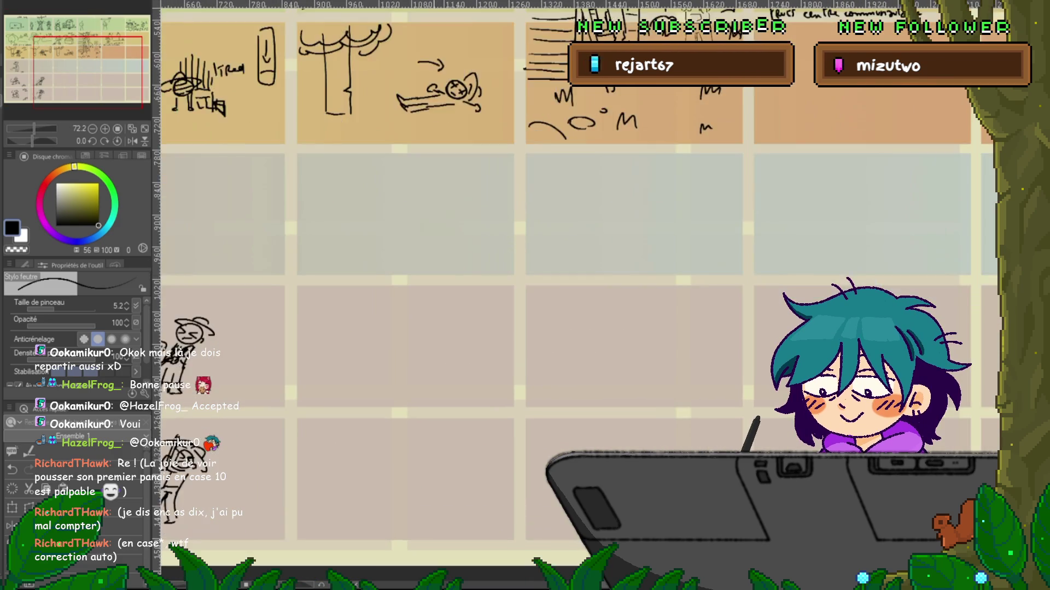
scroll(580, 296, "down", 2)
scroll(579, 295, "up", 1)
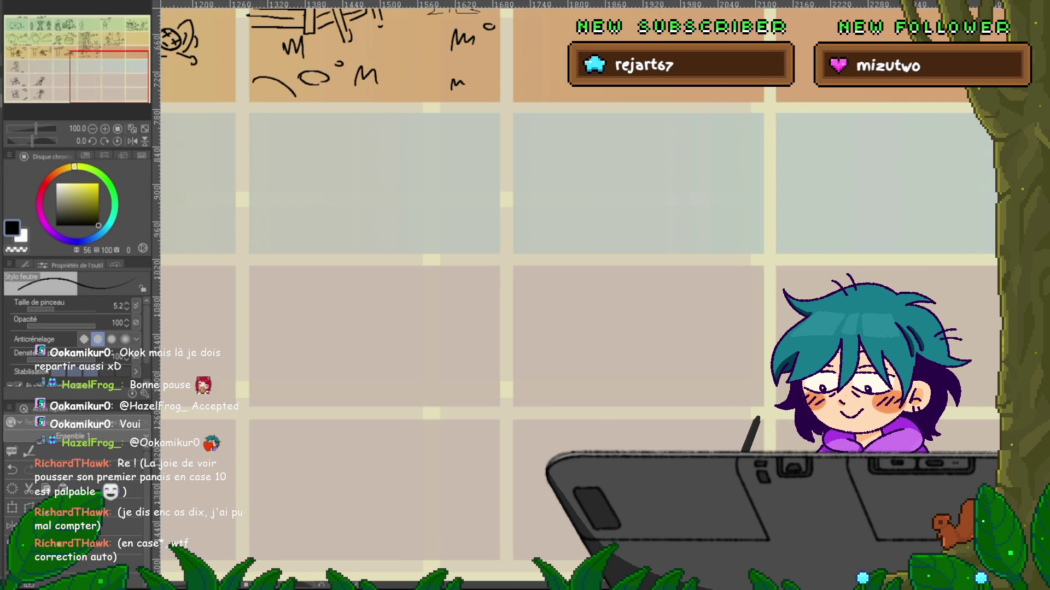
scroll(459, 131, "up", 5)
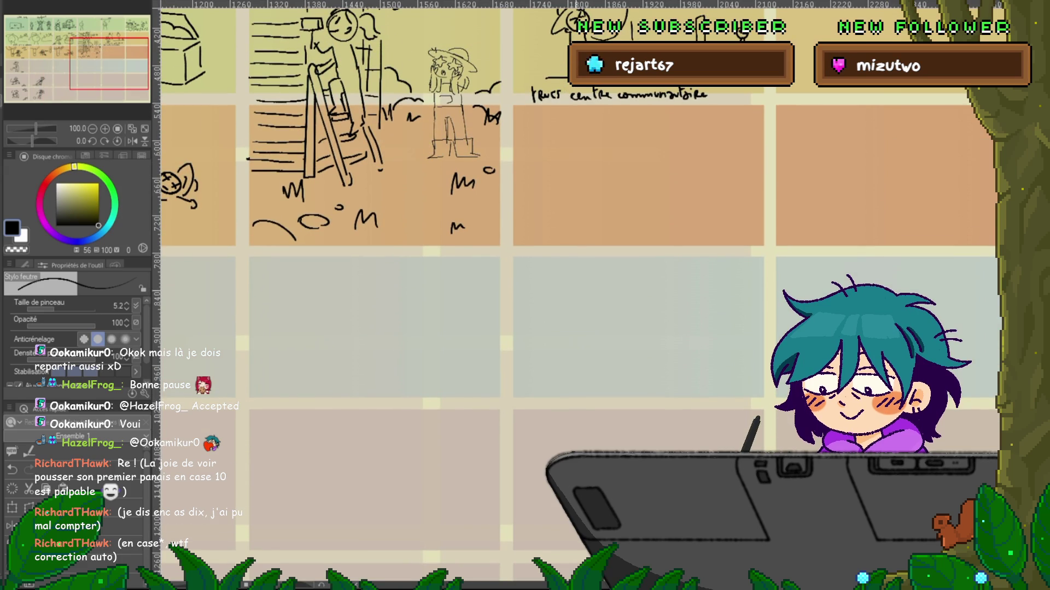
left_click_drag(364, 299, 363, 302)
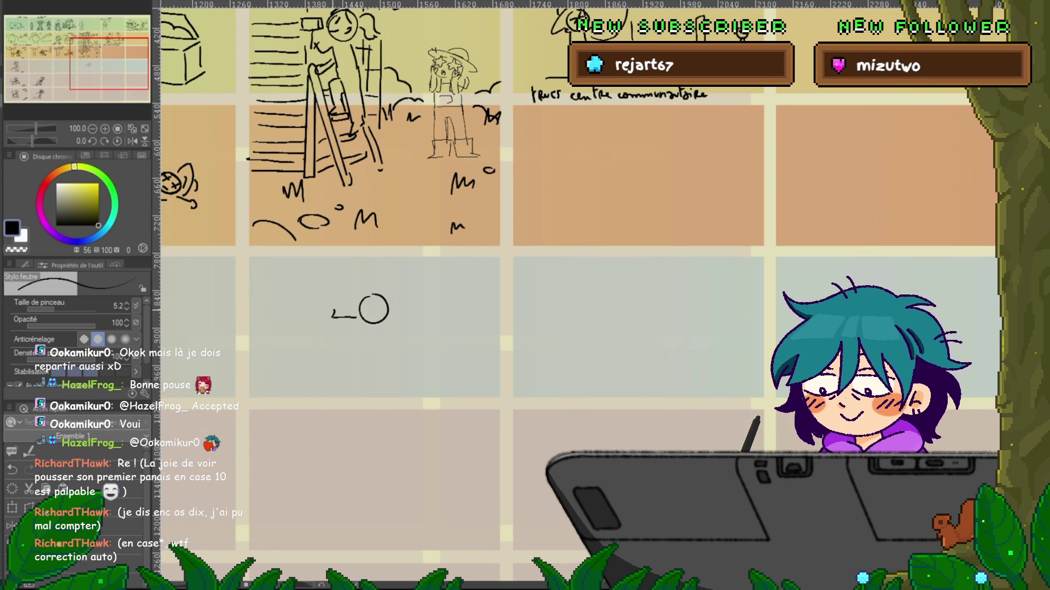
- Sketch the farmer's outstretched hand, face, hat and body, redrawing the leg shorter
mouse_move(323, 311)
left_mouse_down()
mouse_move(328, 323)
mouse_move(392, 333)
mouse_move(385, 317)
left_mouse_up()
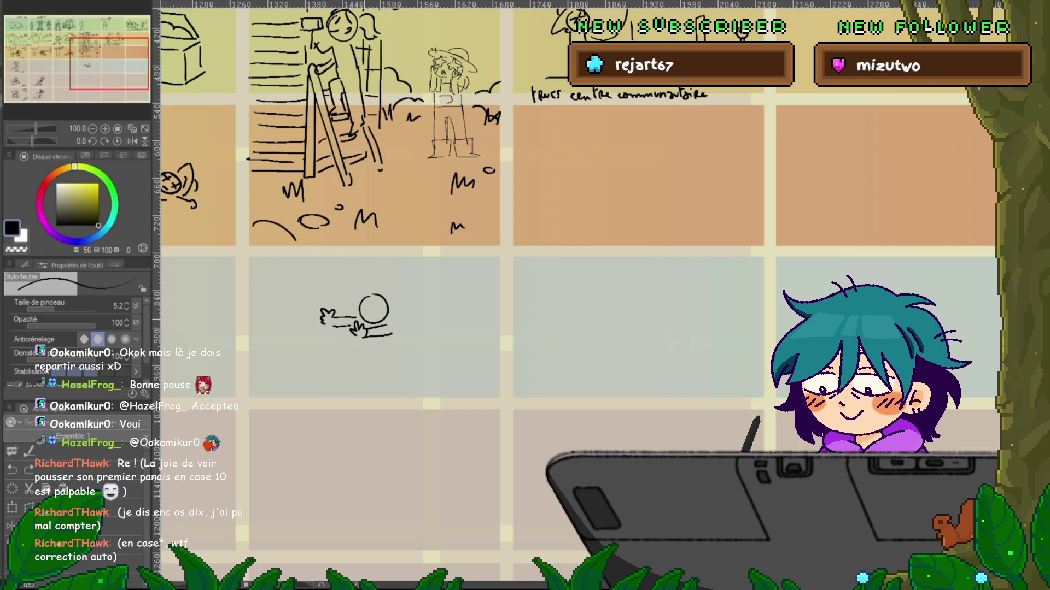
left_click_drag(365, 321, 385, 315)
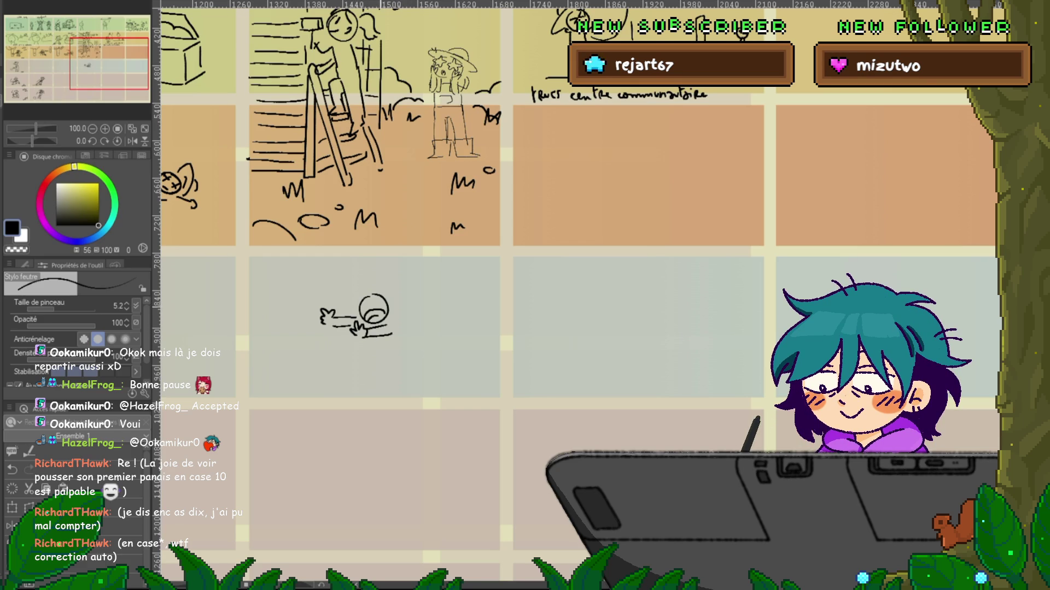
mouse_move(352, 298)
left_mouse_down()
mouse_move(396, 317)
mouse_move(407, 305)
left_mouse_up()
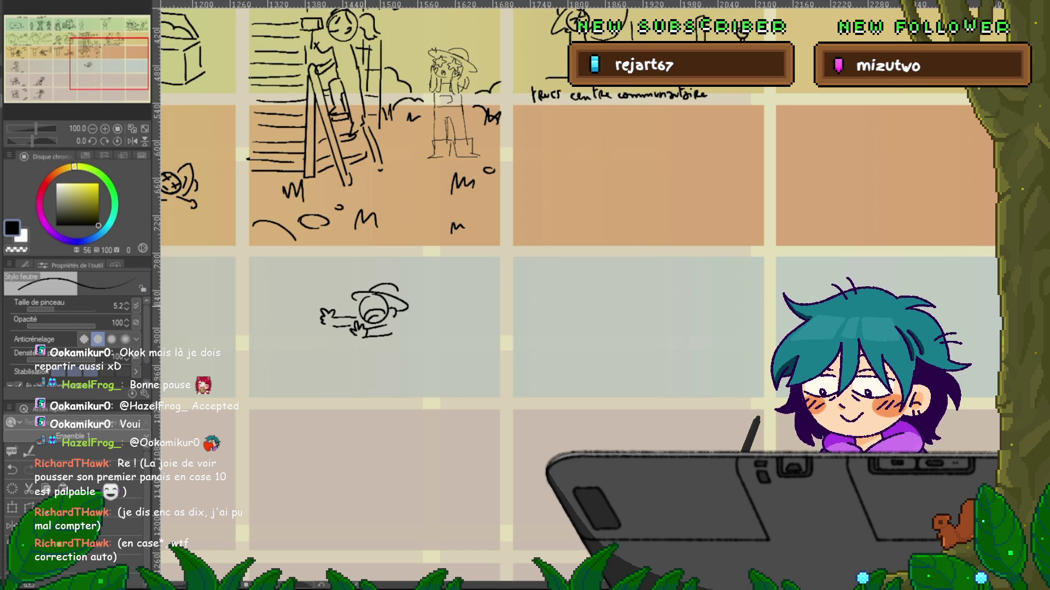
mouse_move(361, 299)
left_mouse_down()
mouse_move(385, 349)
mouse_move(403, 332)
mouse_move(351, 378)
mouse_move(432, 375)
mouse_move(435, 387)
left_mouse_up()
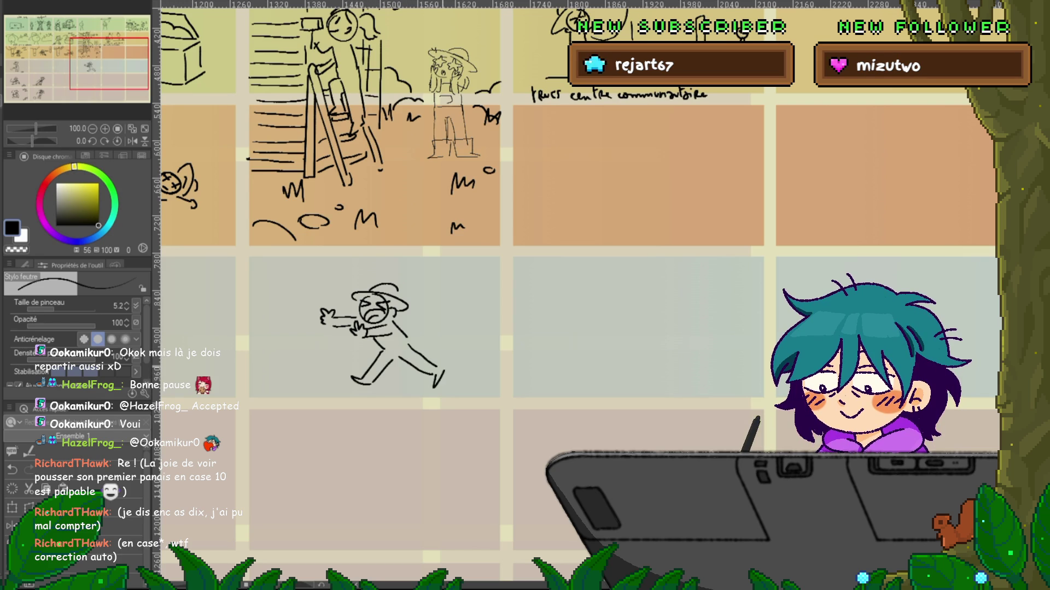
key("ctrl+z")
key("ctrl+z")
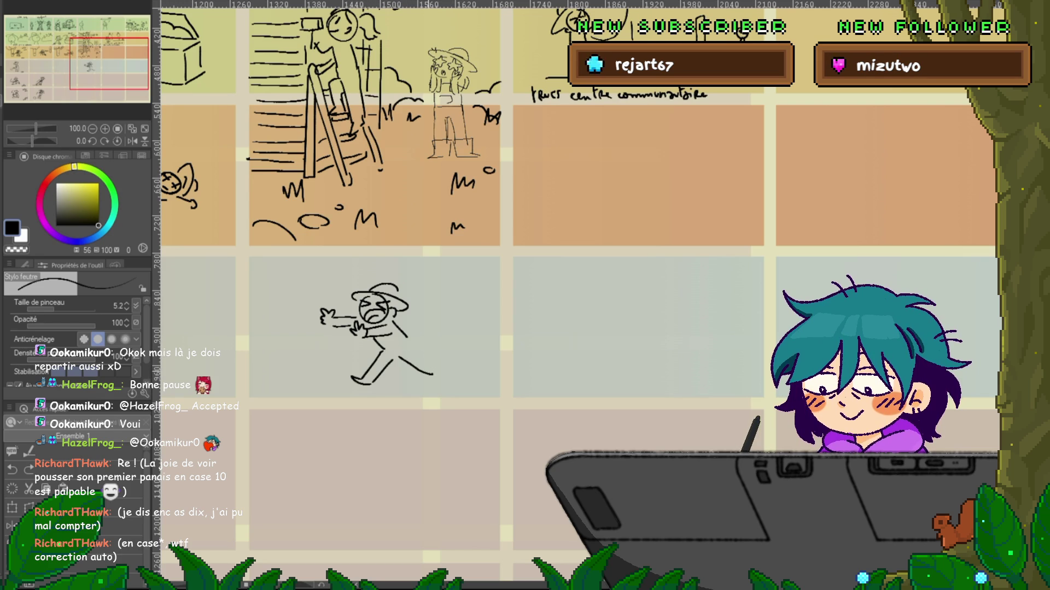
mouse_move(400, 357)
left_mouse_down()
mouse_move(418, 371)
mouse_move(450, 363)
left_mouse_up()
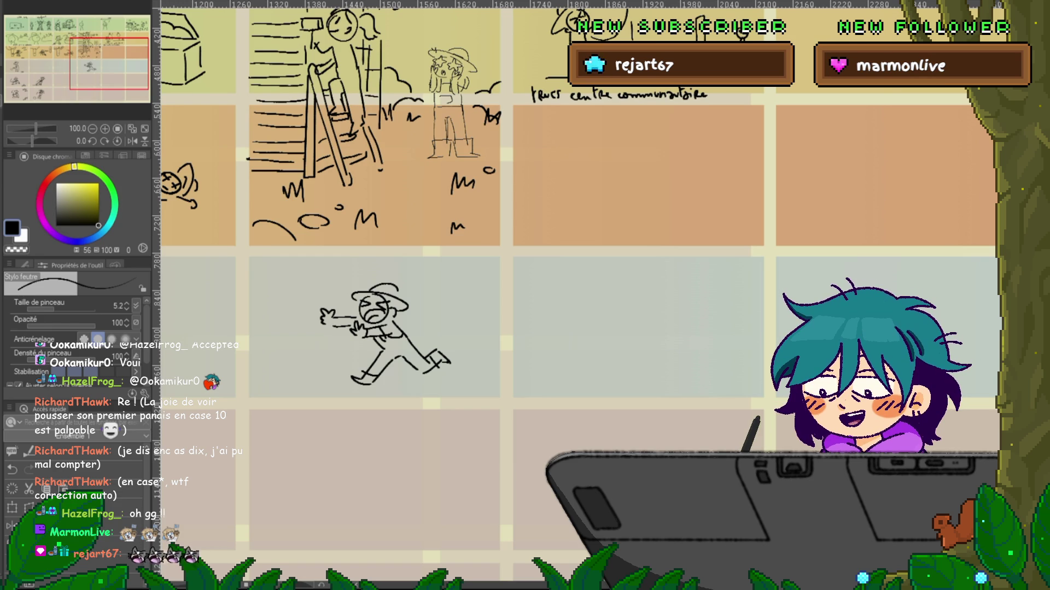
- Add three speed lines behind the running farmer
left_click_drag(418, 326, 450, 325)
left_click_drag(417, 328, 452, 328)
left_click_drag(421, 331, 451, 330)
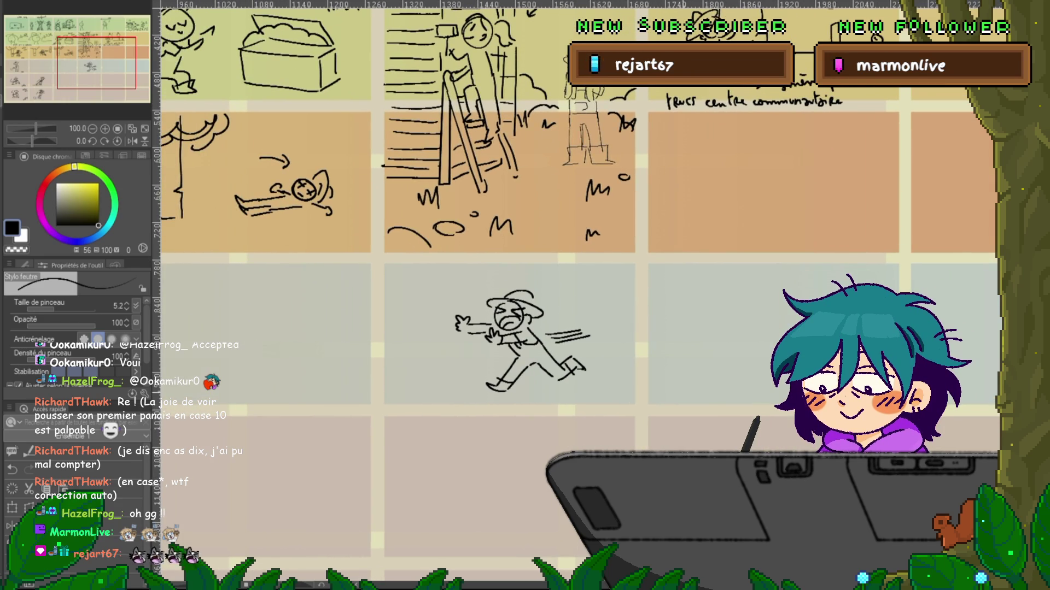
- Start outlining a blob in the next empty panel
scroll(577, 295, "up", 1)
scroll(577, 295, "right", 2)
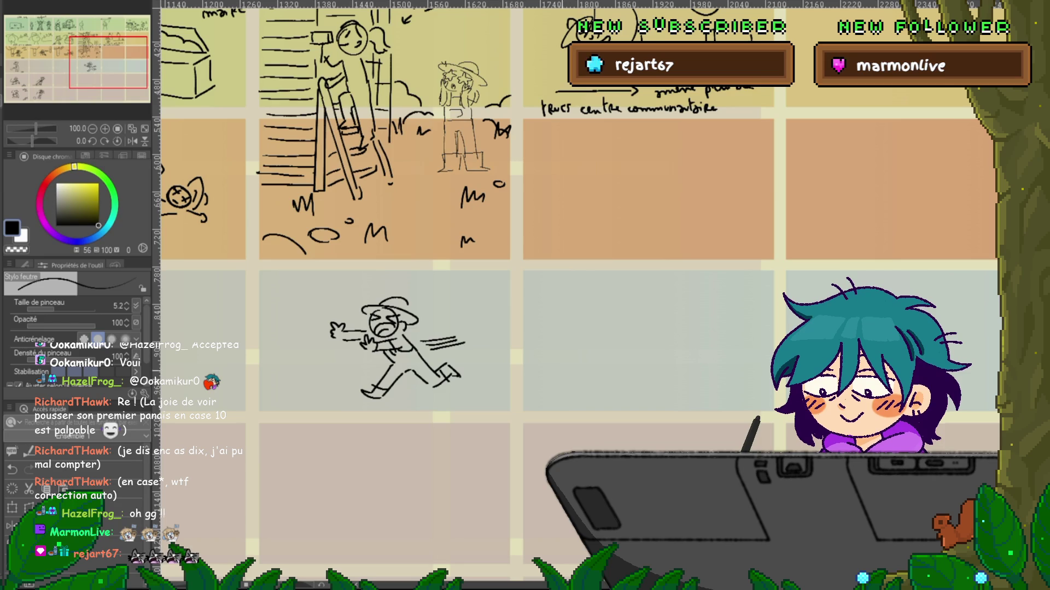
mouse_move(560, 373)
left_mouse_down()
mouse_move(595, 356)
mouse_move(562, 377)
left_mouse_up()
- Give the blob two dot eyes, a sprout on top and motion marks beside it
left_click(570, 360)
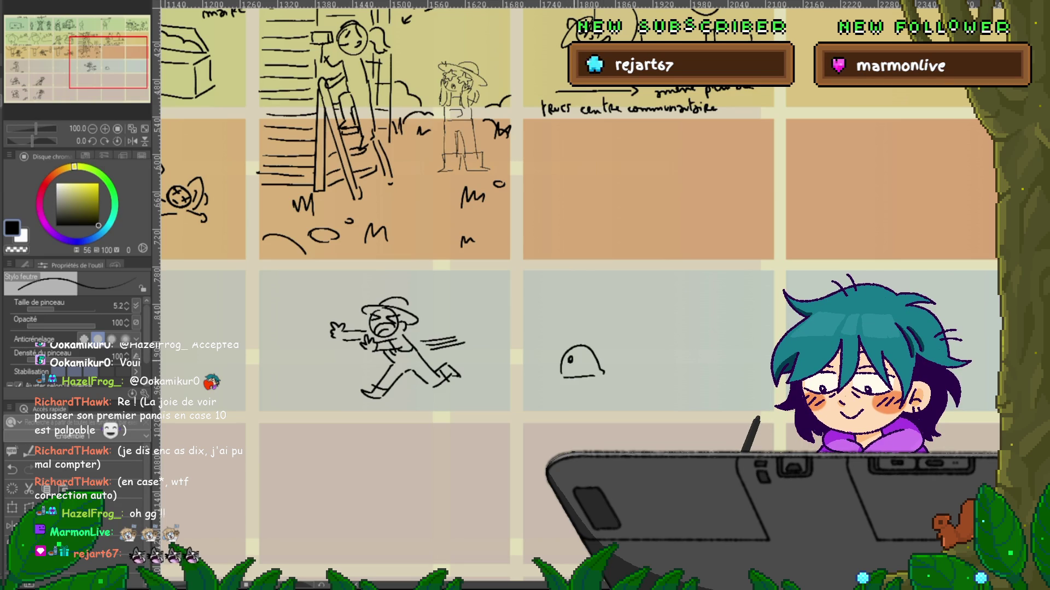
left_click(582, 360)
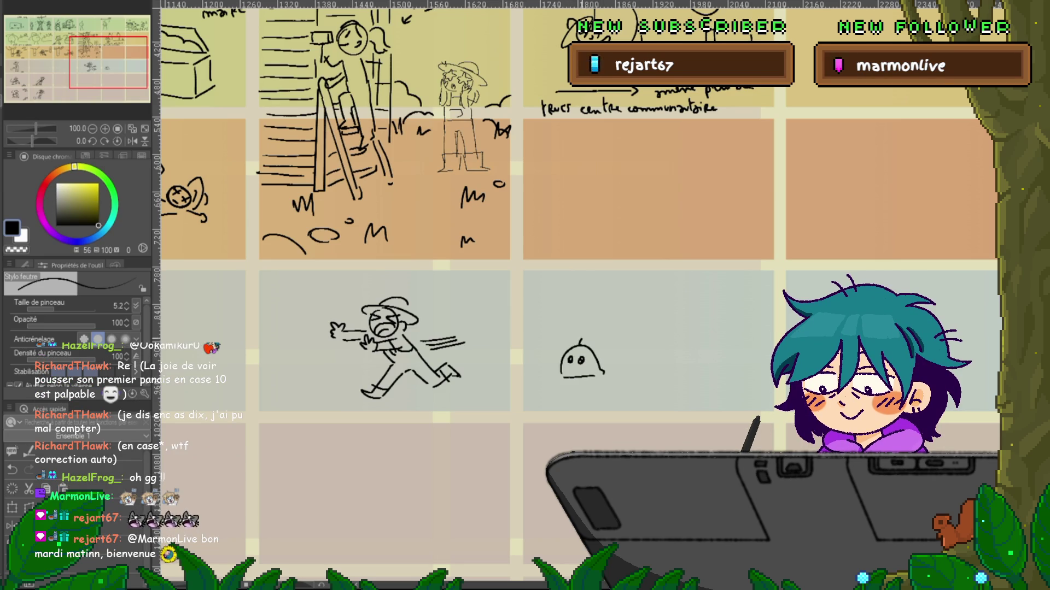
left_click_drag(583, 335, 617, 370)
left_click_drag(621, 363, 622, 371)
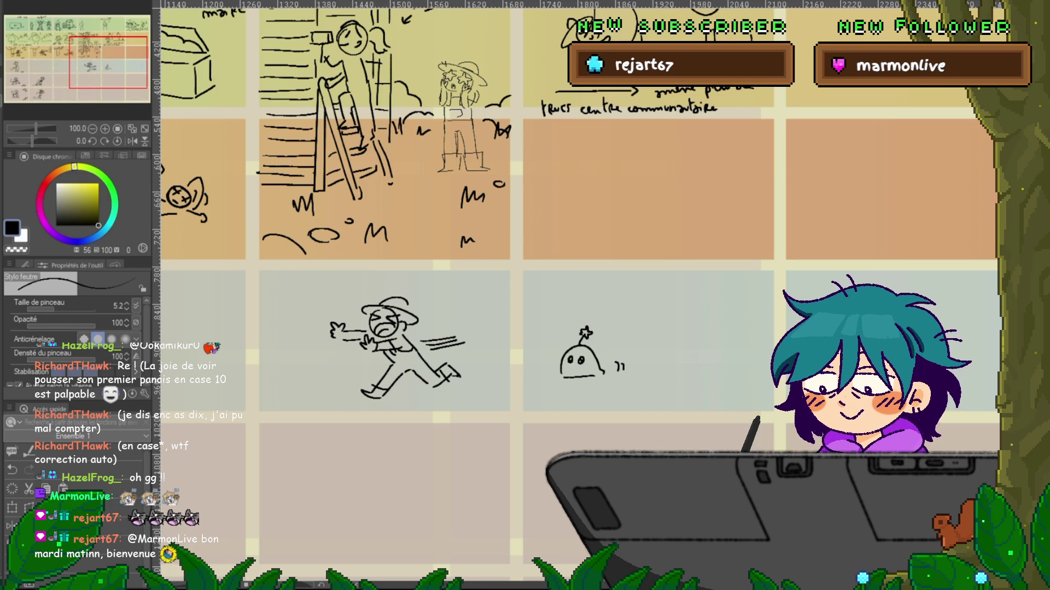
- Sketch a tiny bunny-like creature with ears in the panel
scroll(580, 295, "left", 5)
scroll(580, 219, "right", 3)
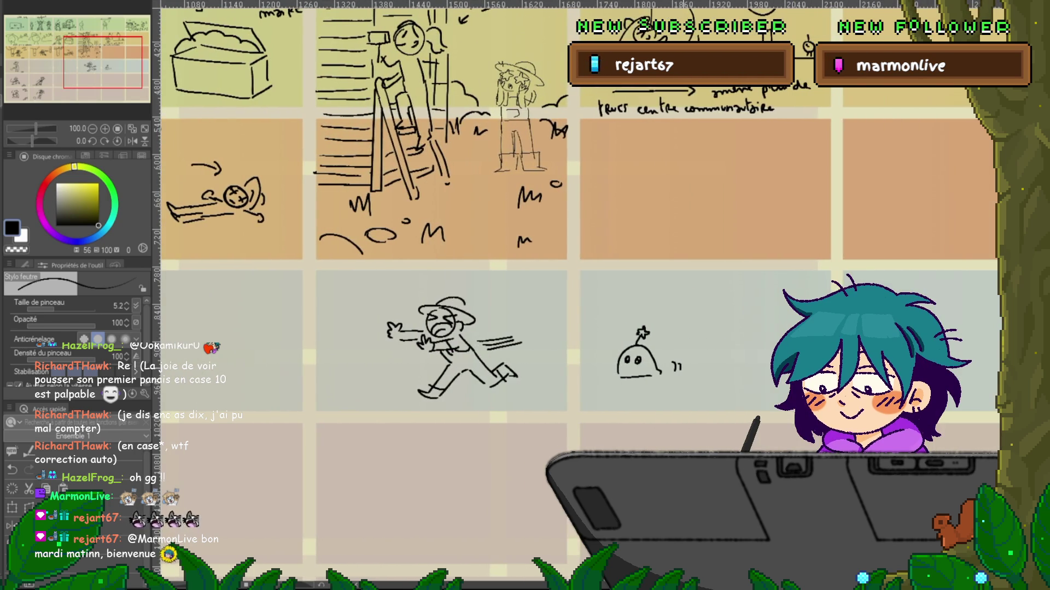
left_click(598, 310)
mouse_move(596, 310)
left_mouse_down()
mouse_move(621, 312)
mouse_move(601, 304)
left_mouse_up()
left_click_drag(617, 295, 614, 308)
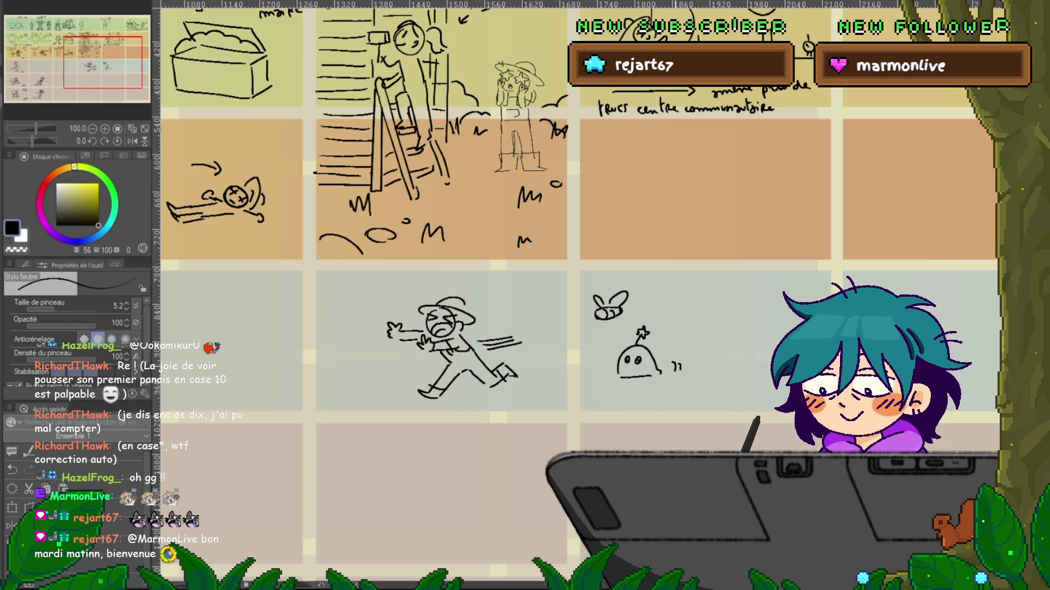
- Begin outlining the skull to the right of the blob
scroll(574, 296, "up", 1)
scroll(574, 219, "right", 2)
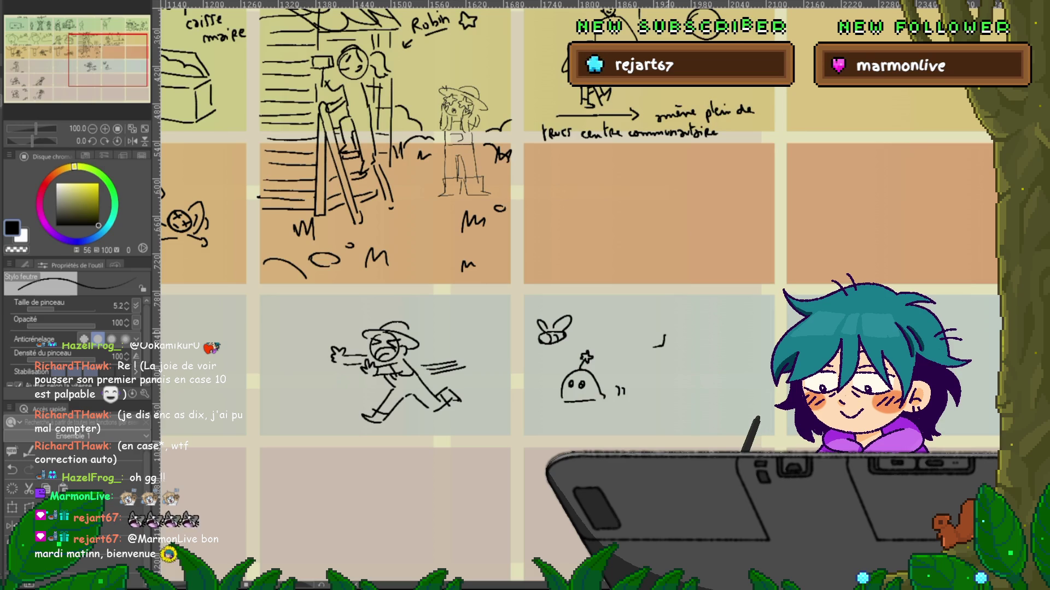
left_click_drag(656, 317, 650, 340)
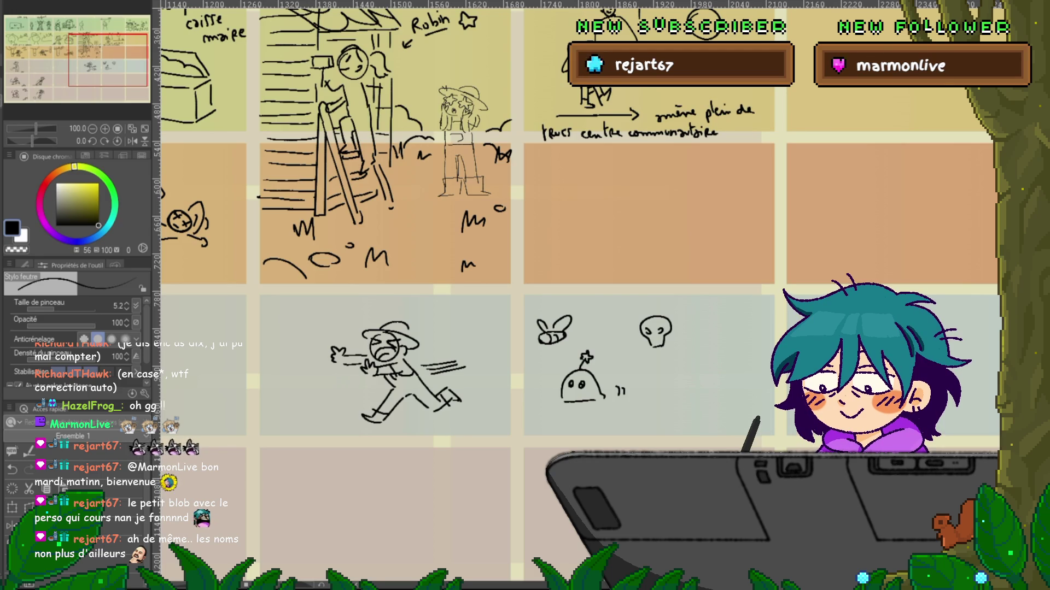
scroll(358, 147, "right", 4)
- Draw flame strokes trailing off the back of the skull, then pan across the panels
scroll(358, 147, "right", 1)
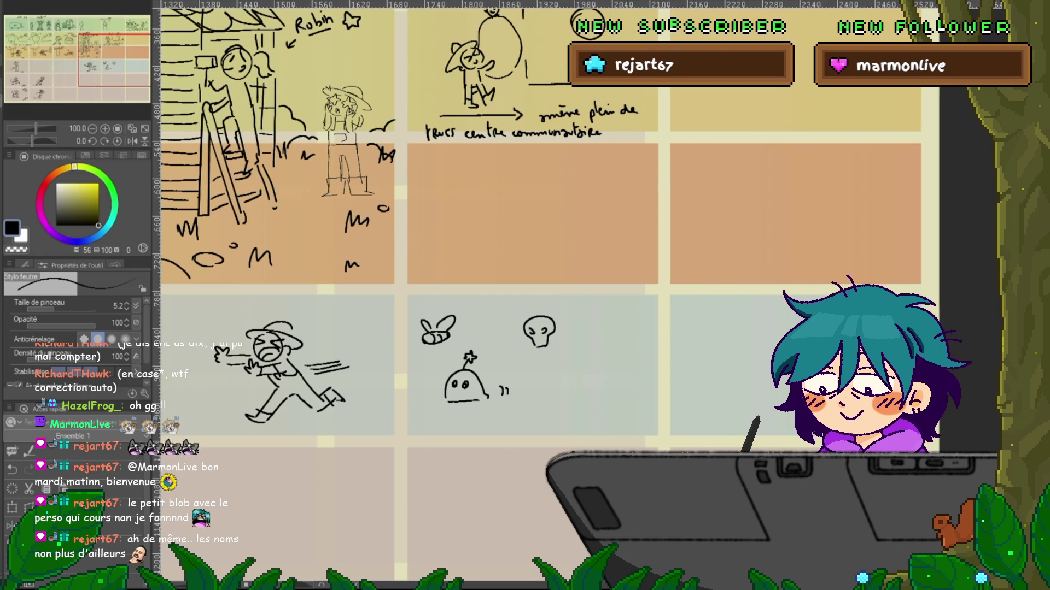
mouse_move(522, 322)
left_mouse_down()
mouse_move(527, 341)
mouse_move(559, 306)
mouse_move(559, 342)
left_mouse_up()
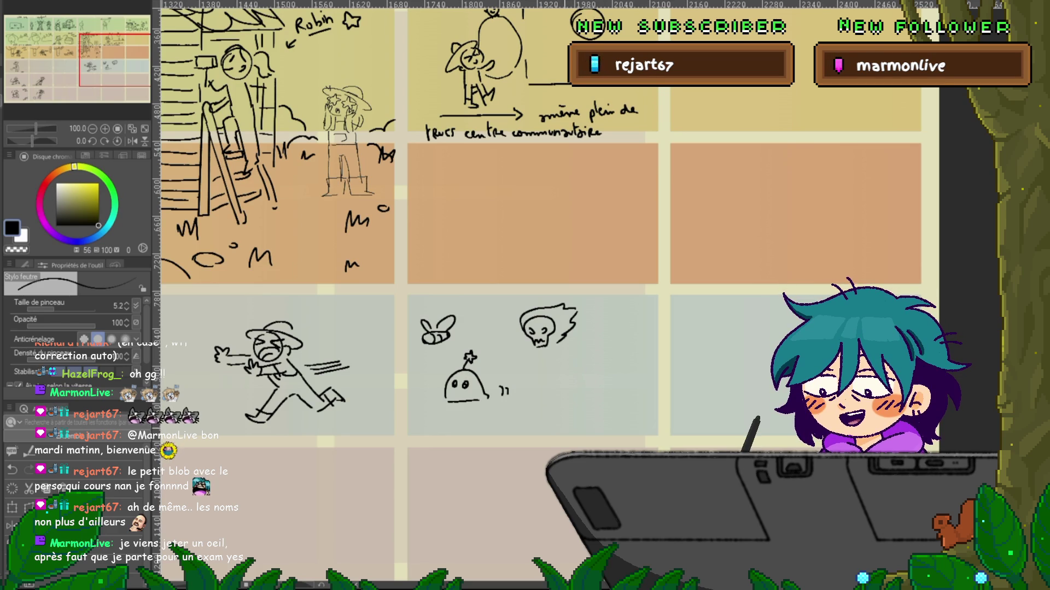
left_click_drag(547, 273, 601, 265)
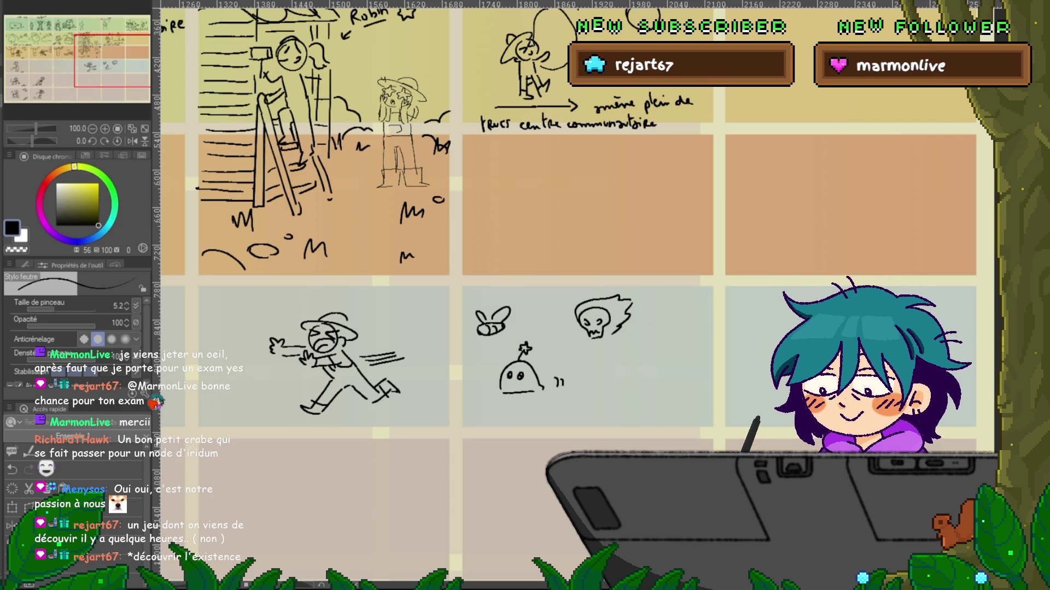
scroll(547, 219, "right", 5)
scroll(546, 218, "left", 1)
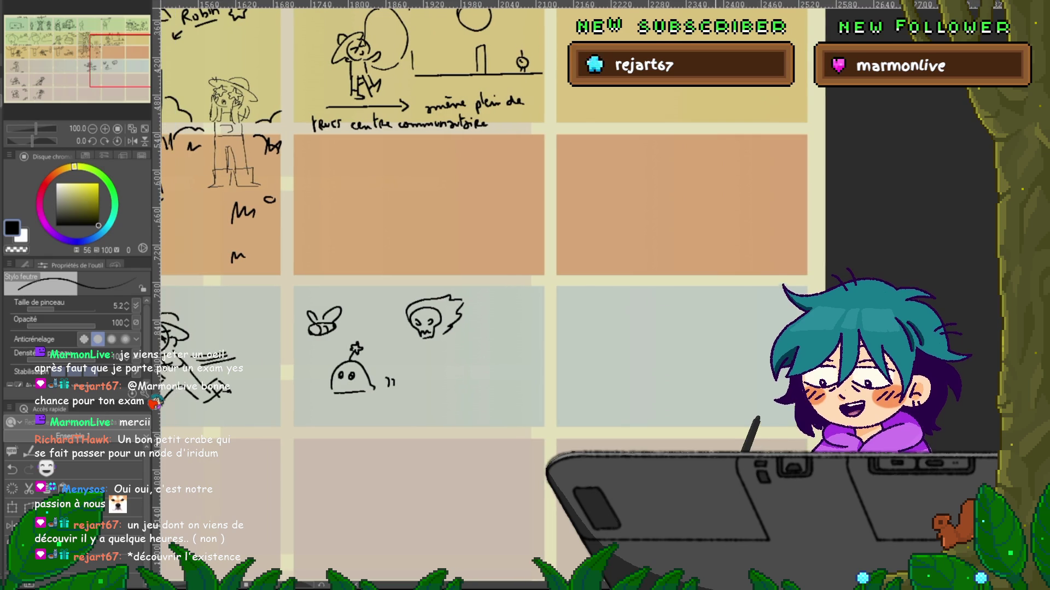
- Draw the ghost beside the skull: head outline, drooping body and wavy lower edge
mouse_move(471, 345)
left_mouse_down()
mouse_move(496, 344)
mouse_move(504, 316)
left_mouse_up()
left_click_drag(478, 352, 488, 377)
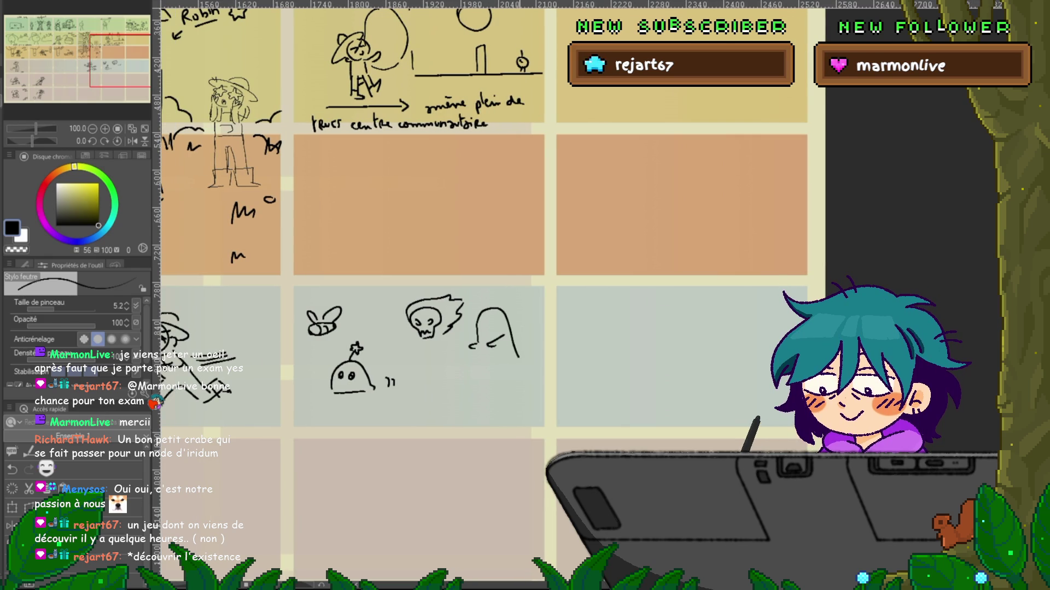
left_click_drag(512, 344, 525, 375)
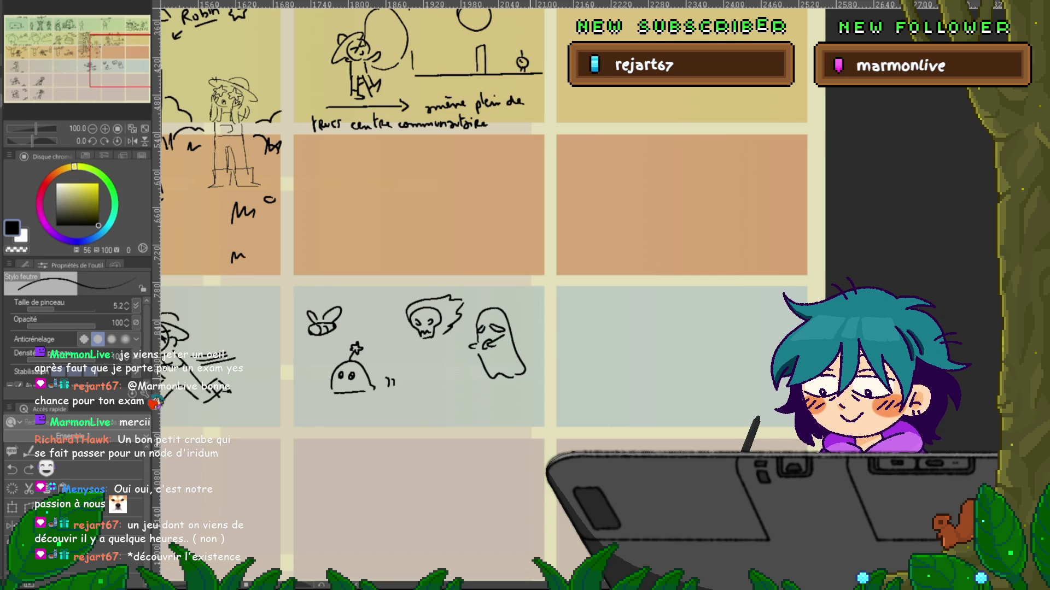
scroll(347, 282, "up", 1)
scroll(454, 295, "right", 2)
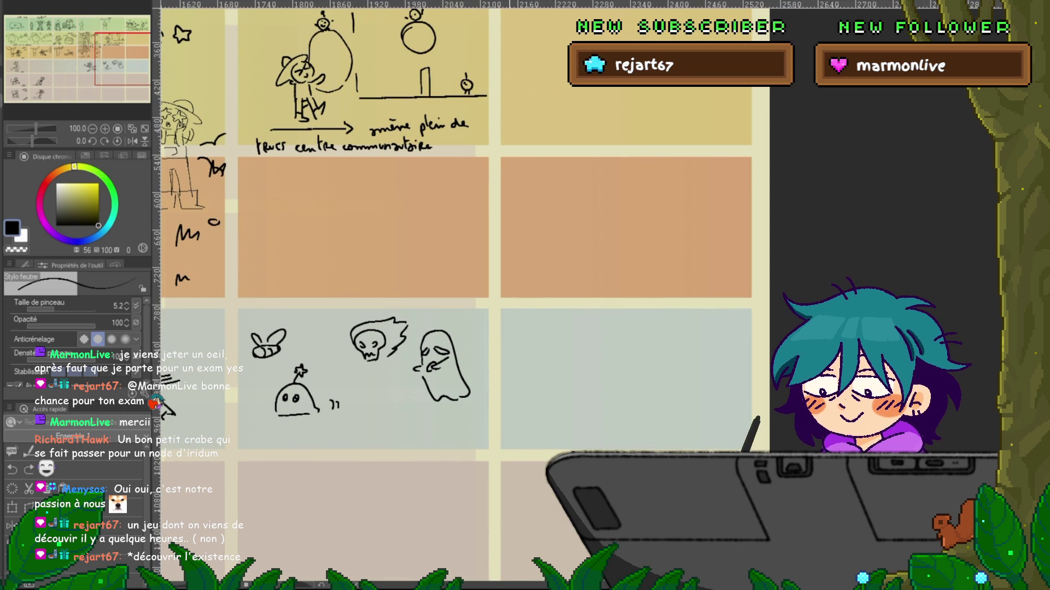
scroll(454, 296, "up", 1)
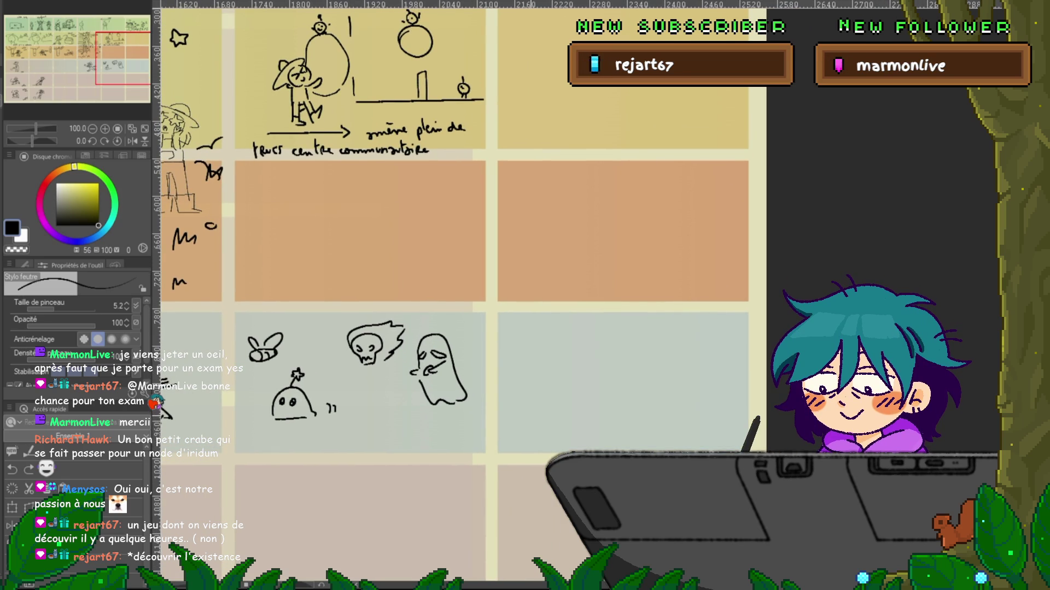
scroll(470, 295, "left", 2)
scroll(484, 295, "right", 3)
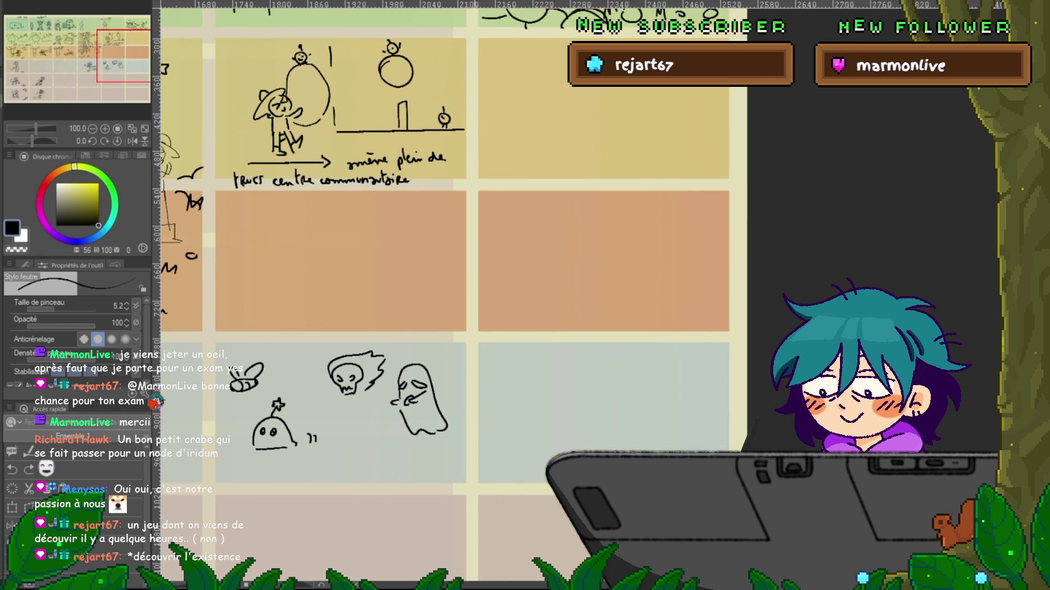
- Draw a bat in the empty blue-grey panel, recentre on it, and start a curve beneath
mouse_move(509, 372)
left_mouse_down()
mouse_move(529, 379)
mouse_move(504, 390)
mouse_move(557, 372)
left_mouse_up()
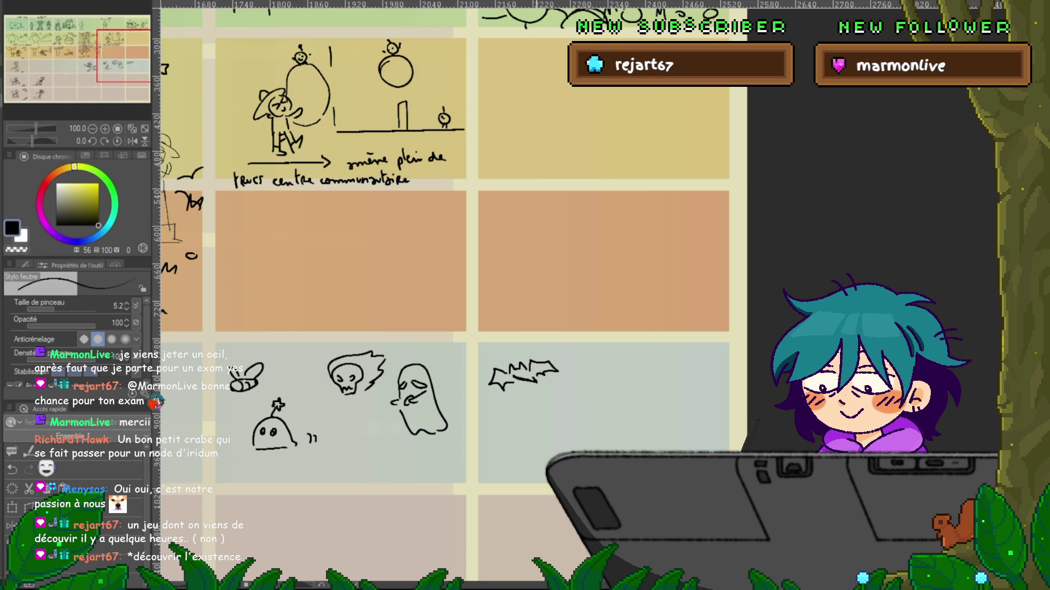
left_click_drag(454, 328, 531, 227)
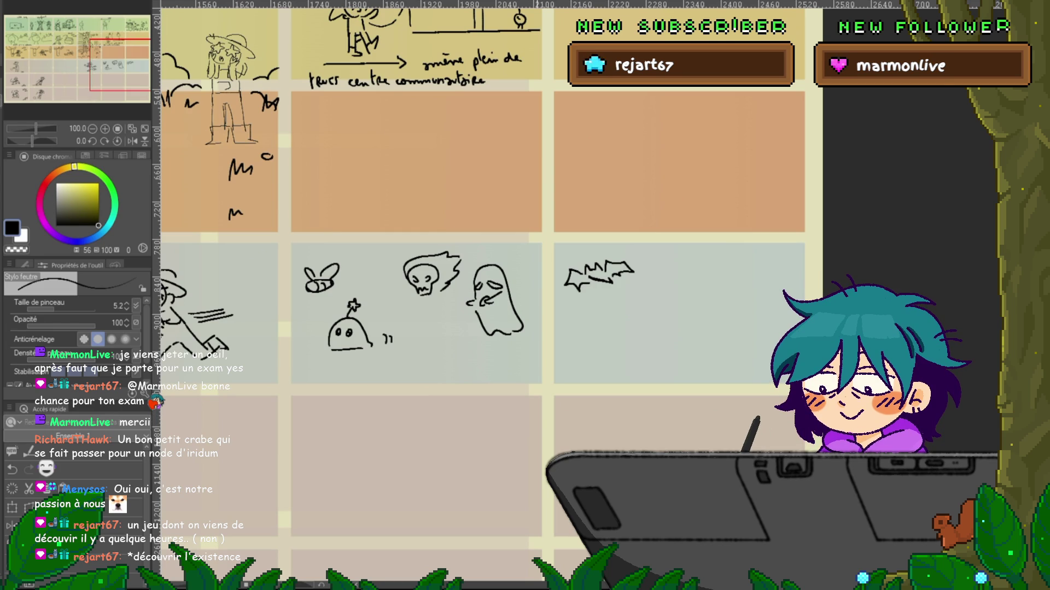
left_click_drag(495, 301, 391, 342)
left_click_drag(492, 328, 524, 385)
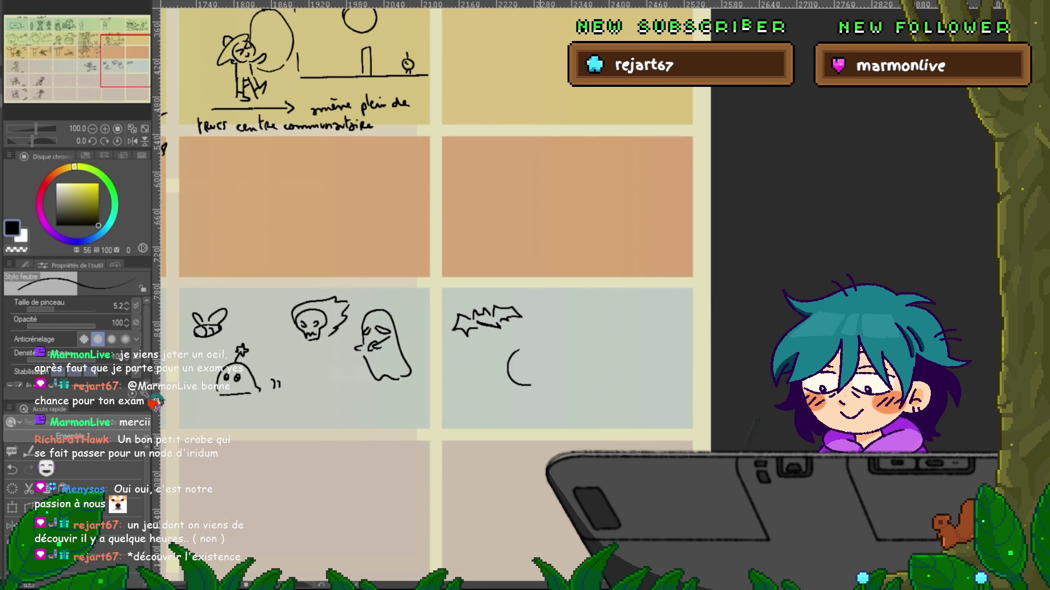
- Redraw the circle under the bat until it closes cleanly
key("ctrl+z")
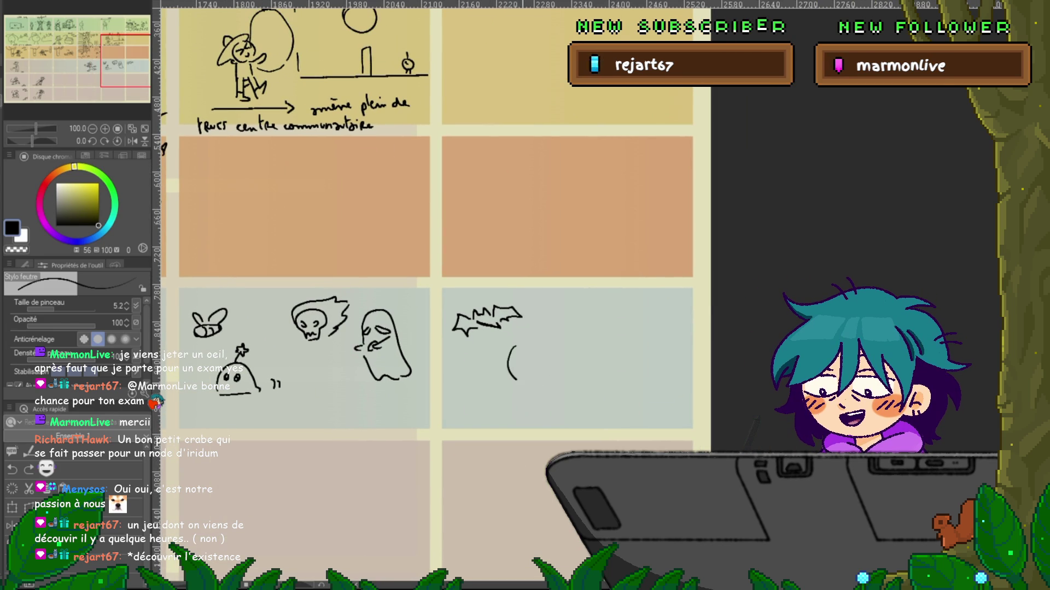
mouse_move(529, 345)
left_mouse_down()
mouse_move(514, 348)
mouse_move(517, 368)
mouse_move(557, 352)
left_mouse_up()
key("ctrl+z")
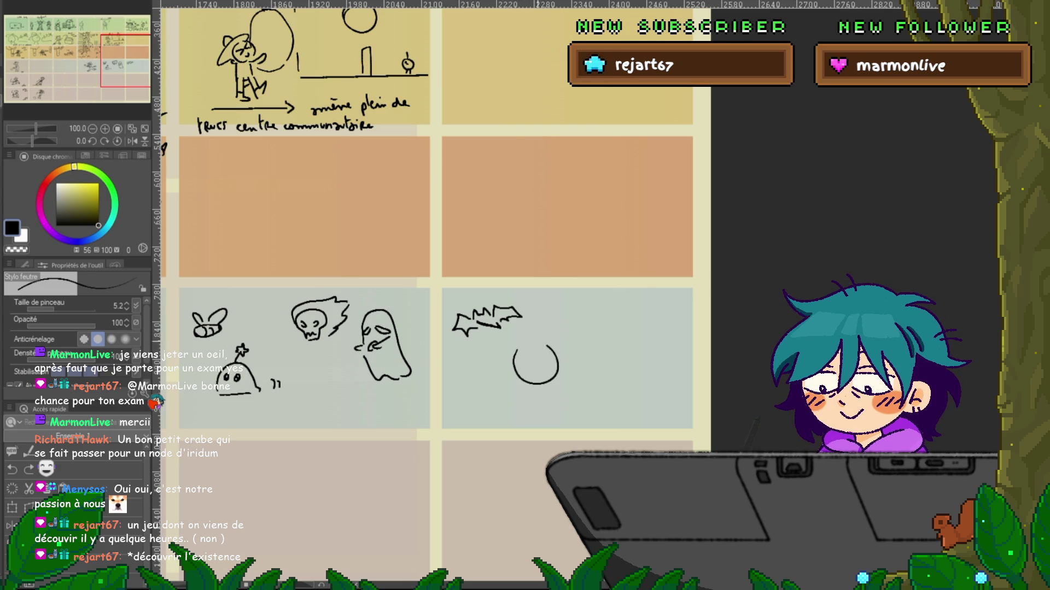
key("ctrl+z")
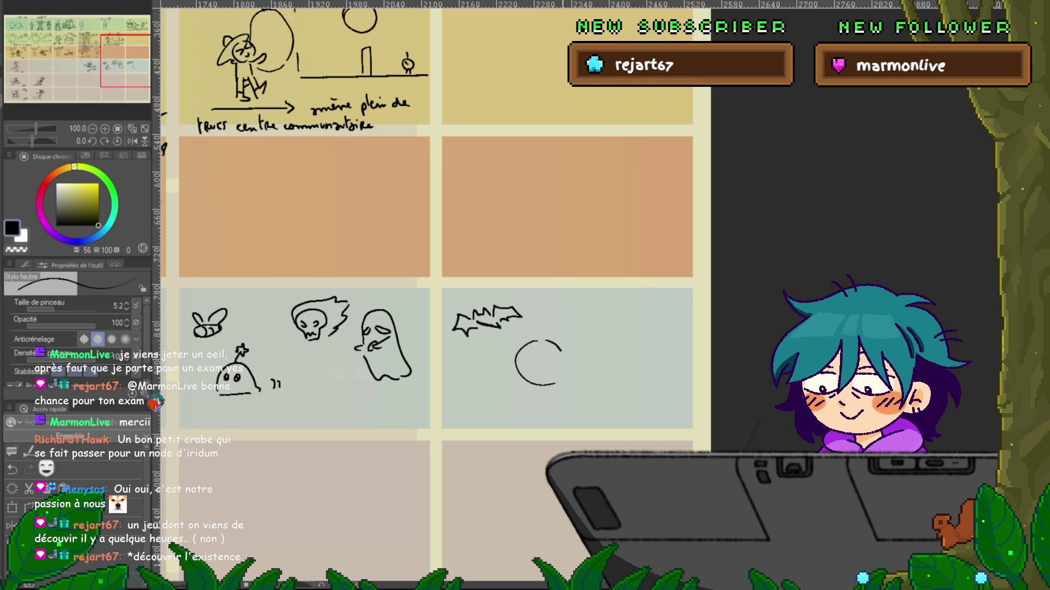
key("ctrl+z")
left_click_drag(567, 356, 553, 384)
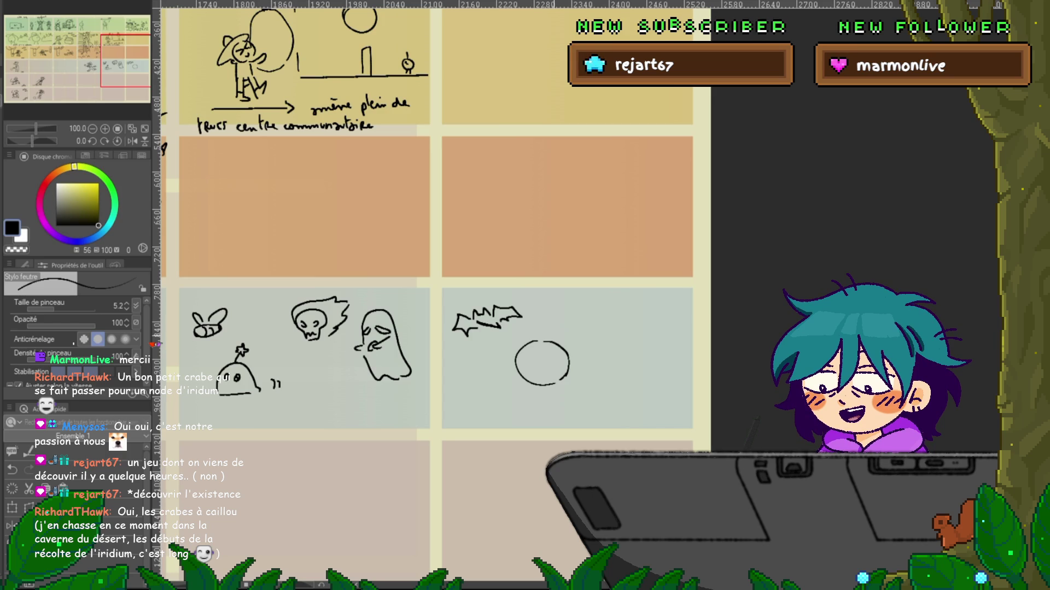
left_click_drag(427, 273, 412, 279)
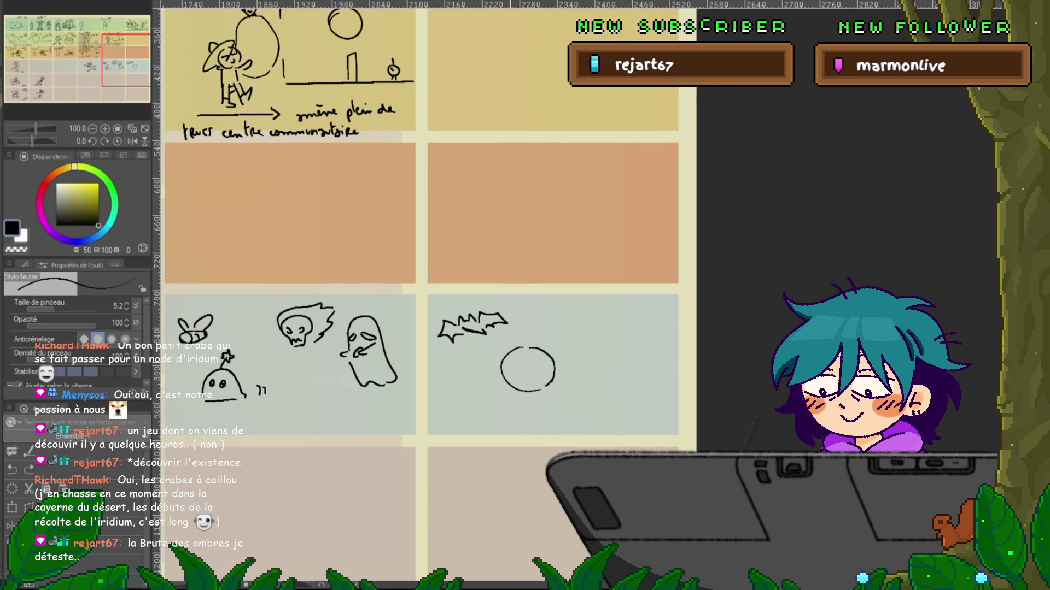
- Draw the two eyes inside the circle, redoing the left eye
left_click_drag(506, 371, 518, 372)
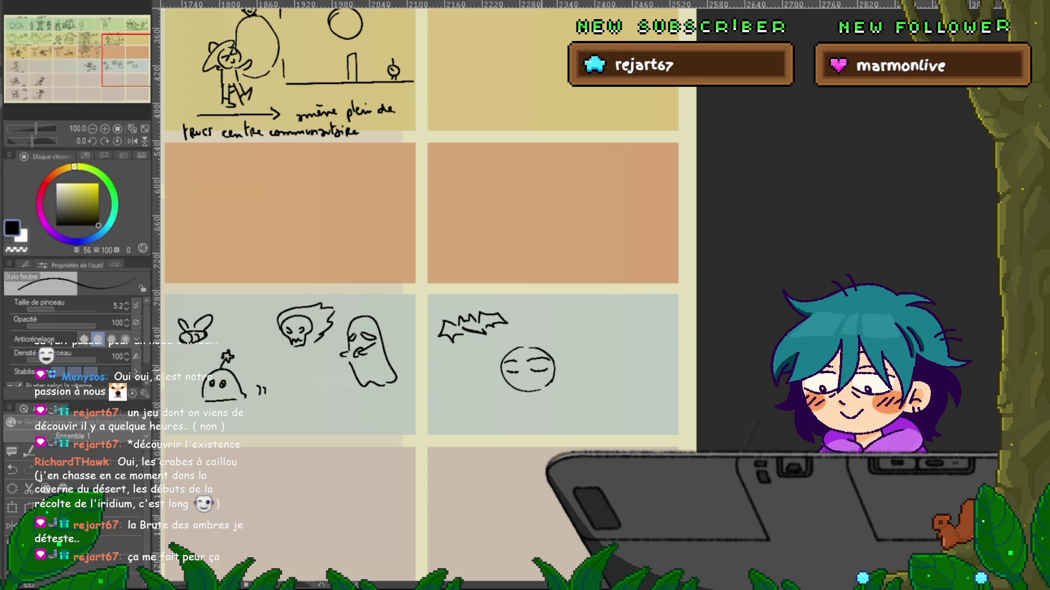
left_click_drag(511, 362, 512, 375)
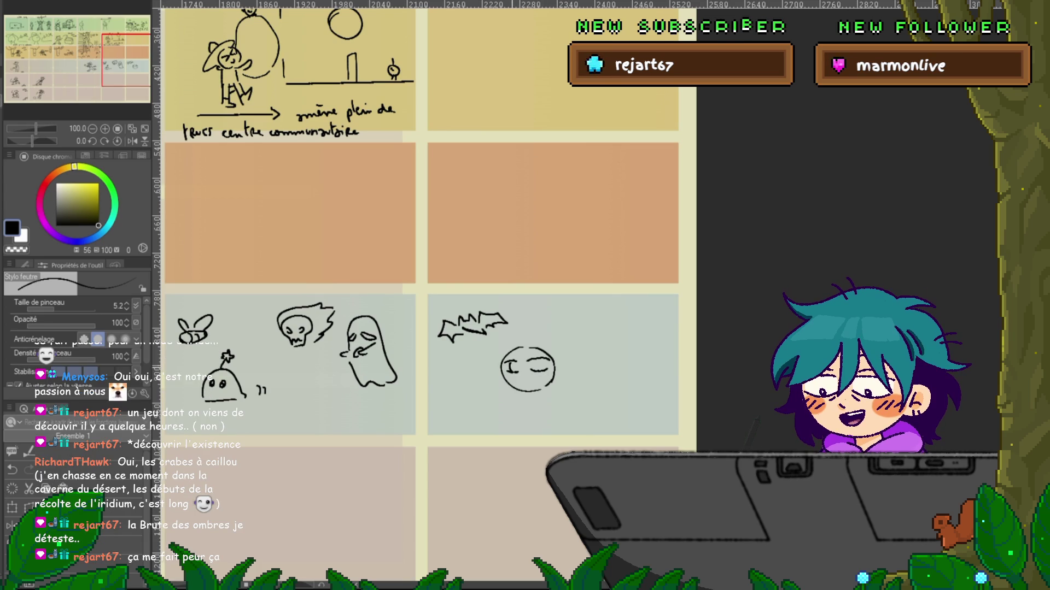
key("ctrl+z")
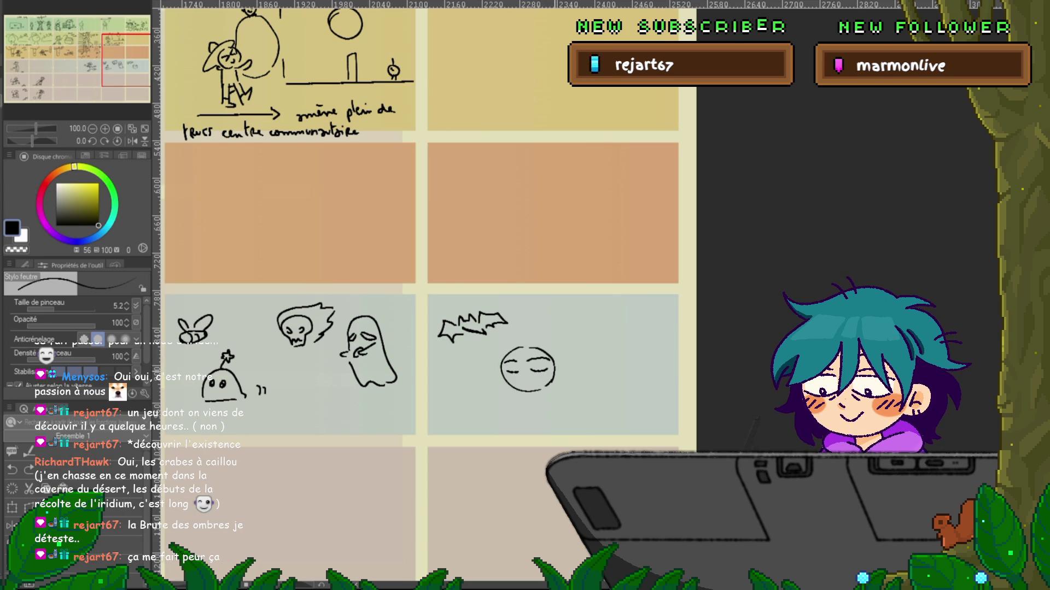
key("ctrl+z")
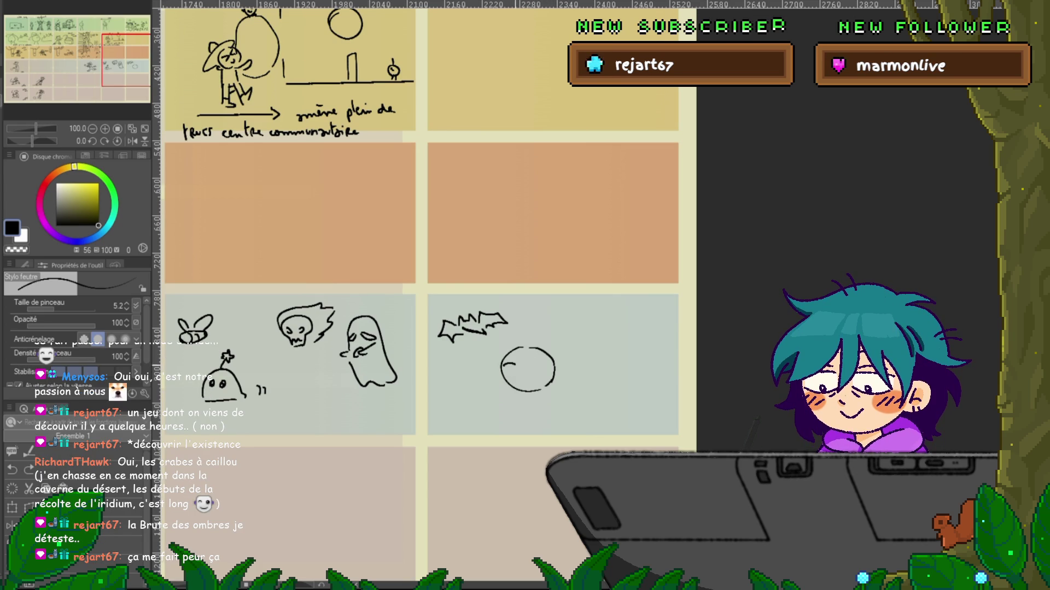
mouse_move(527, 365)
left_mouse_down()
mouse_move(549, 371)
mouse_move(512, 373)
mouse_move(534, 373)
left_mouse_up()
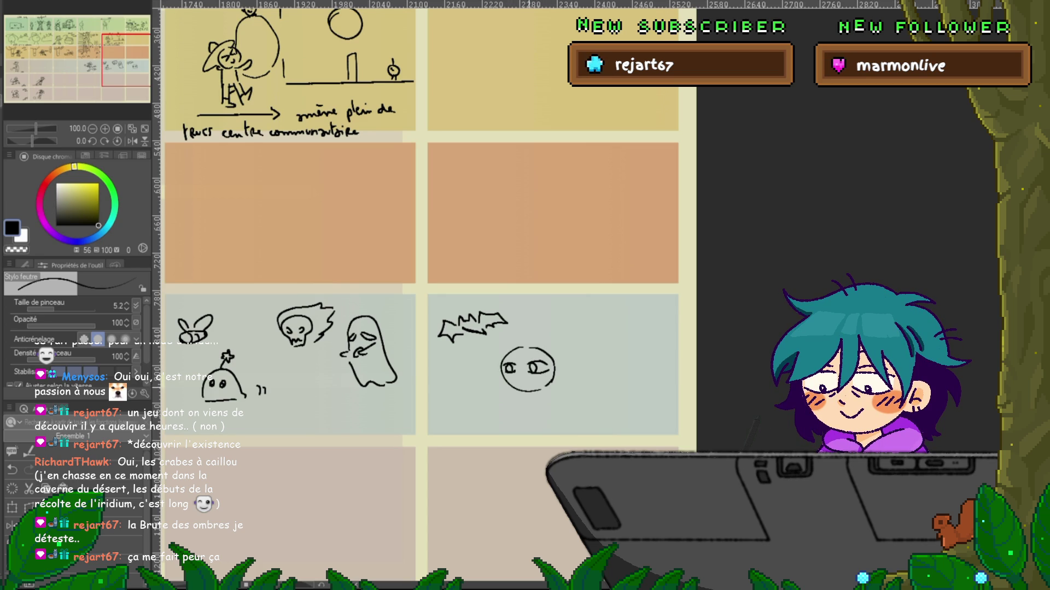
- Add a mouth to the round face, redrawing it as small pursed lips
left_click_drag(521, 381, 530, 380)
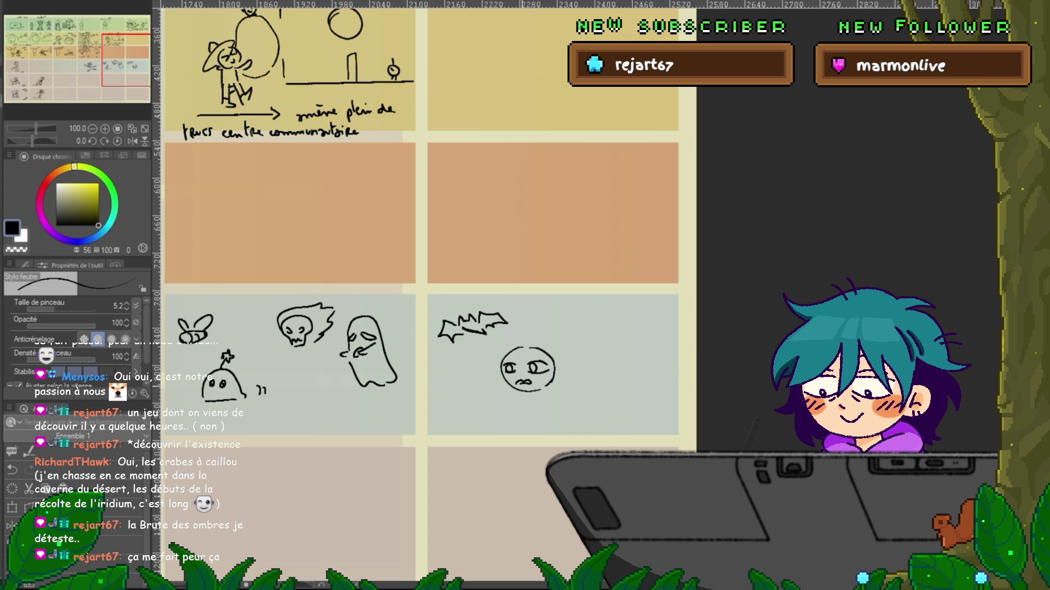
left_click_drag(523, 382, 531, 383)
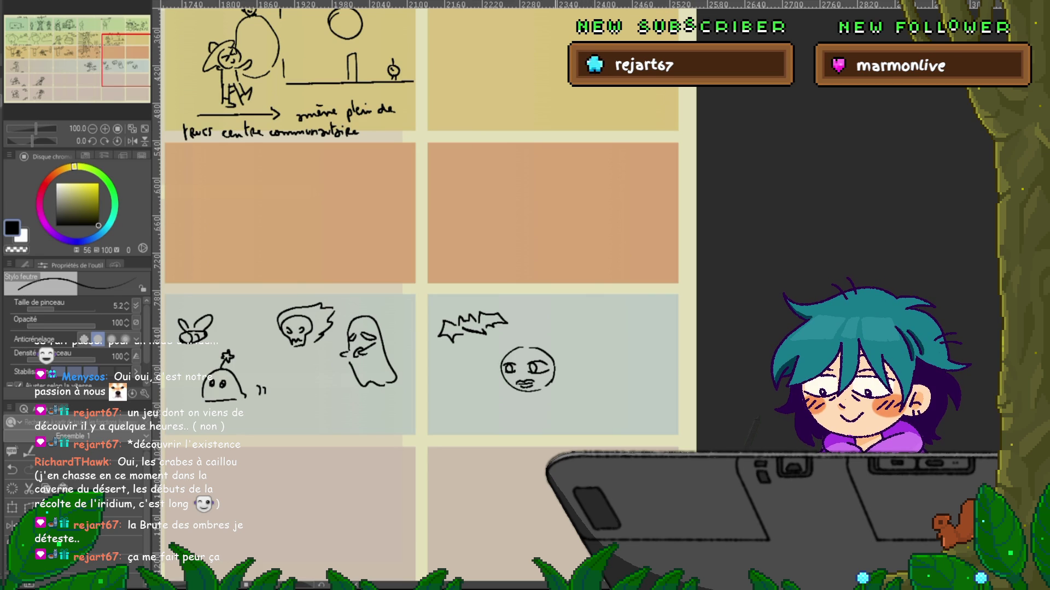
key("ctrl+z")
key("ctrl+z")
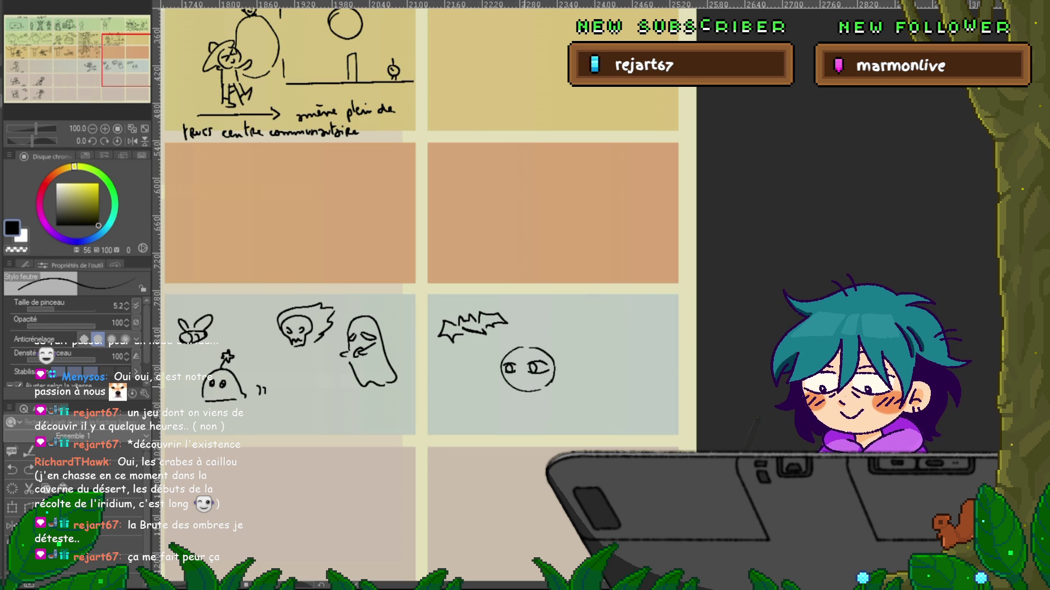
left_click_drag(518, 383, 534, 385)
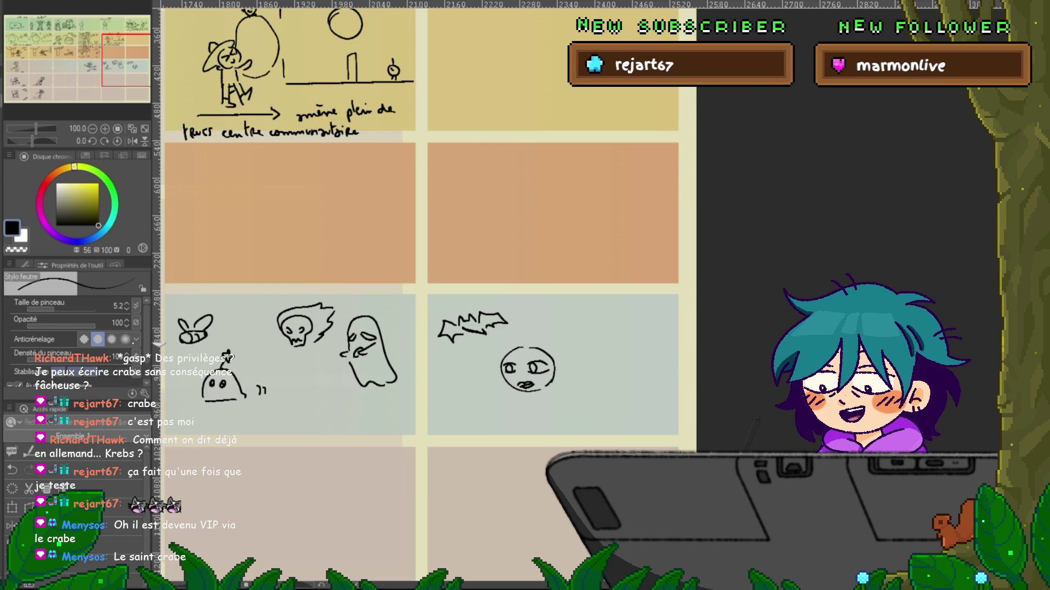
- Nudge the view slightly along the creatures row
mouse_move(382, 274)
left_mouse_down()
mouse_move(392, 274)
mouse_move(381, 273)
left_mouse_up()
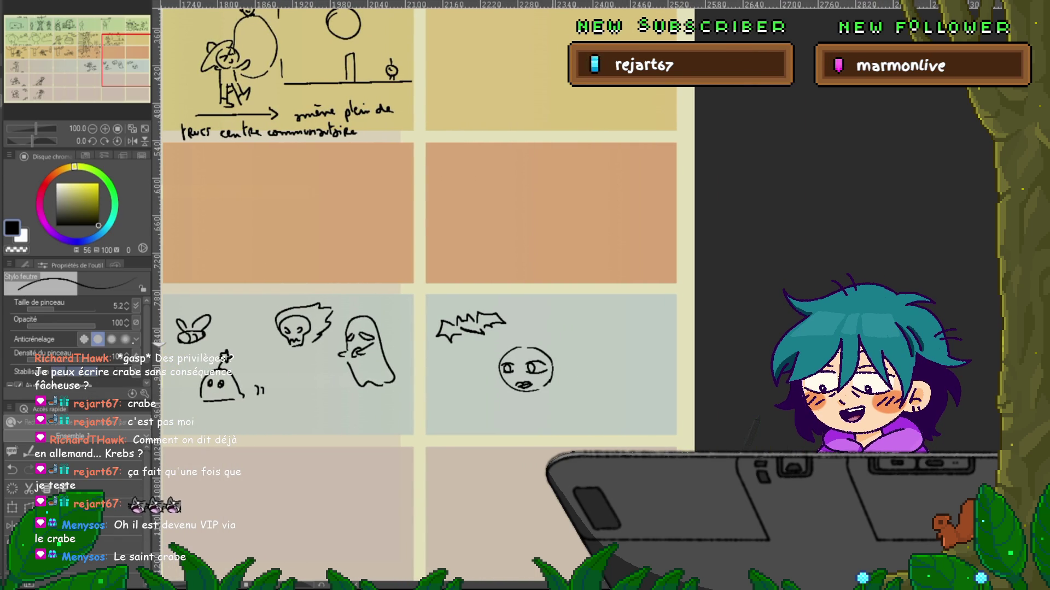
left_click_drag(382, 273, 375, 253)
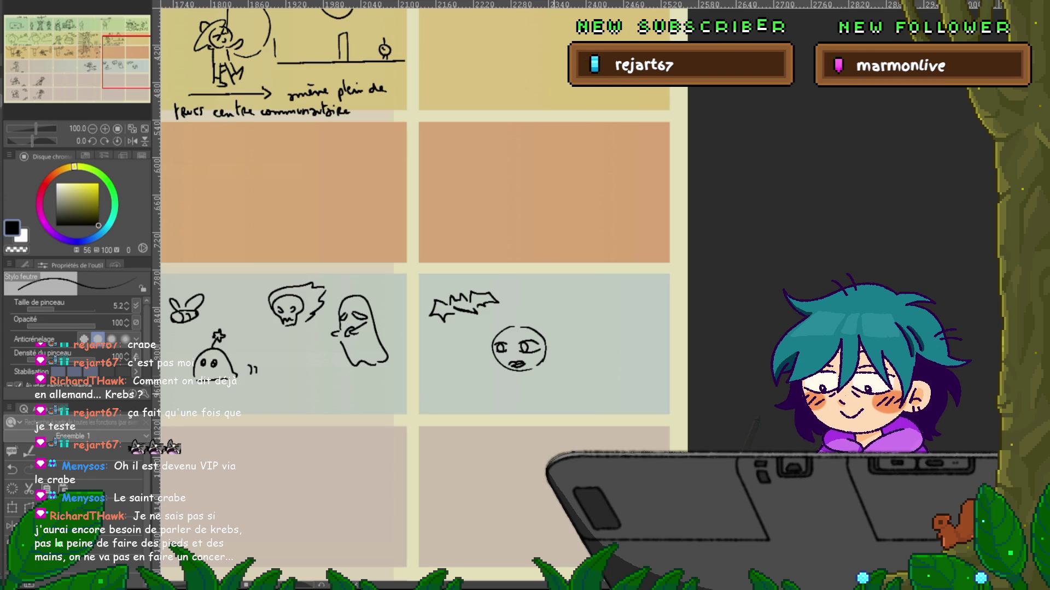
- Bring the orange panel into view and sketch the crab's shell and body loop
mouse_move(416, 274)
left_mouse_down()
mouse_move(306, 375)
mouse_move(366, 421)
mouse_move(380, 453)
left_mouse_up()
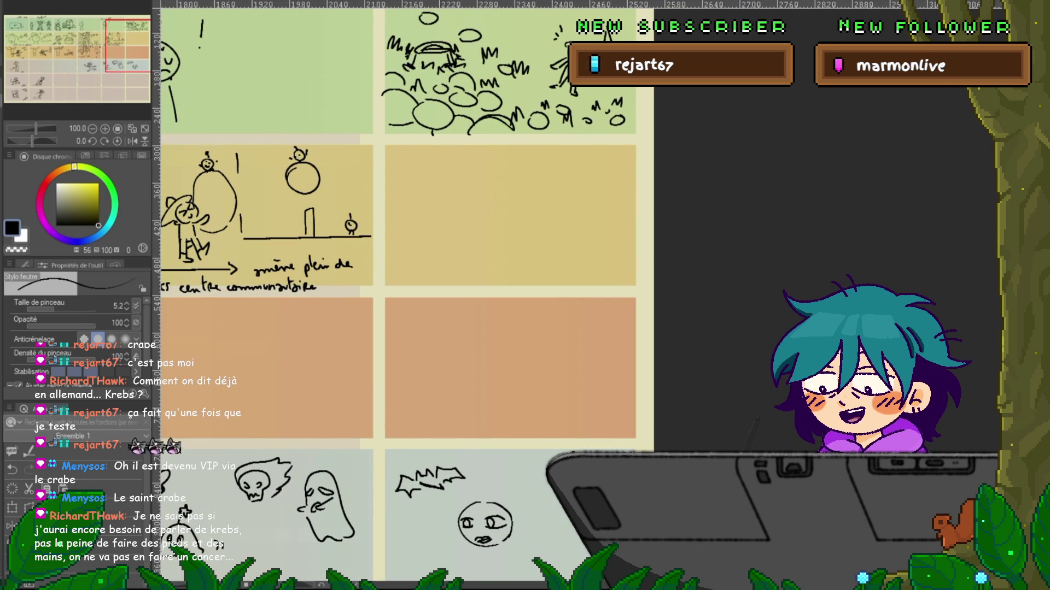
left_click_drag(440, 365, 426, 381)
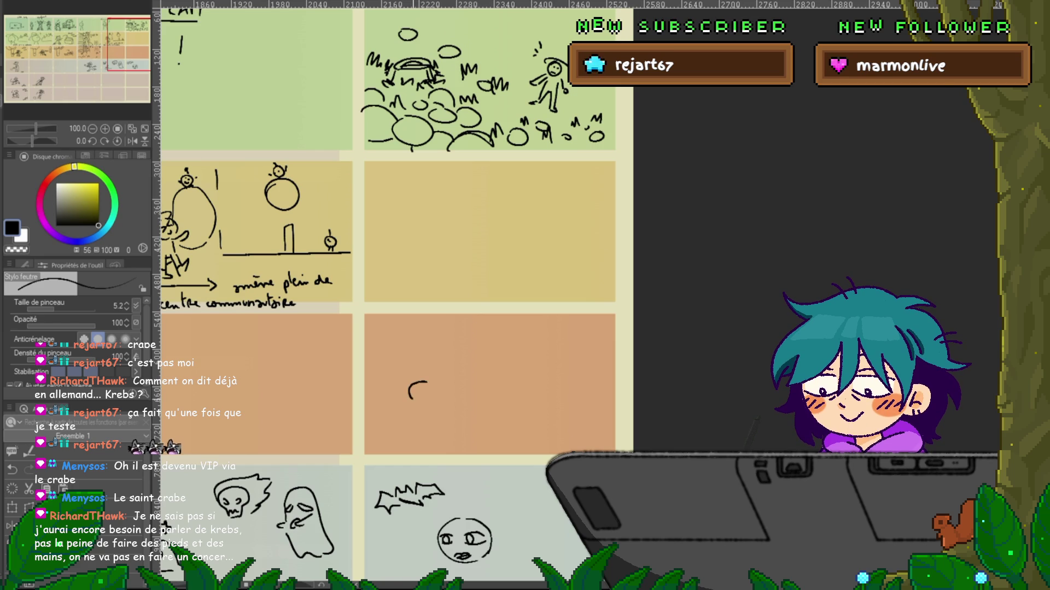
key("ctrl+z")
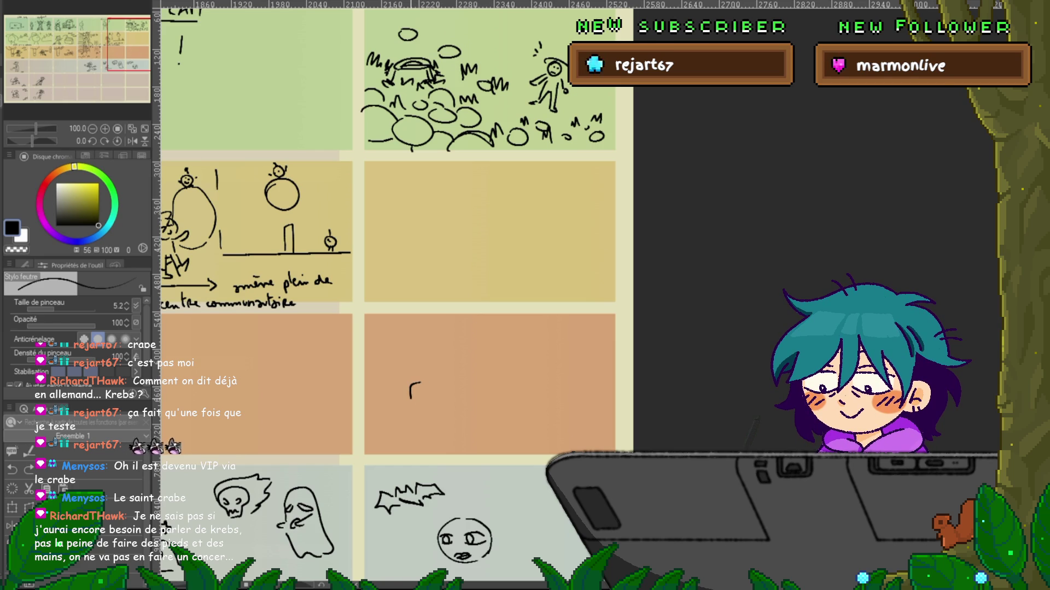
left_click_drag(410, 395, 434, 400)
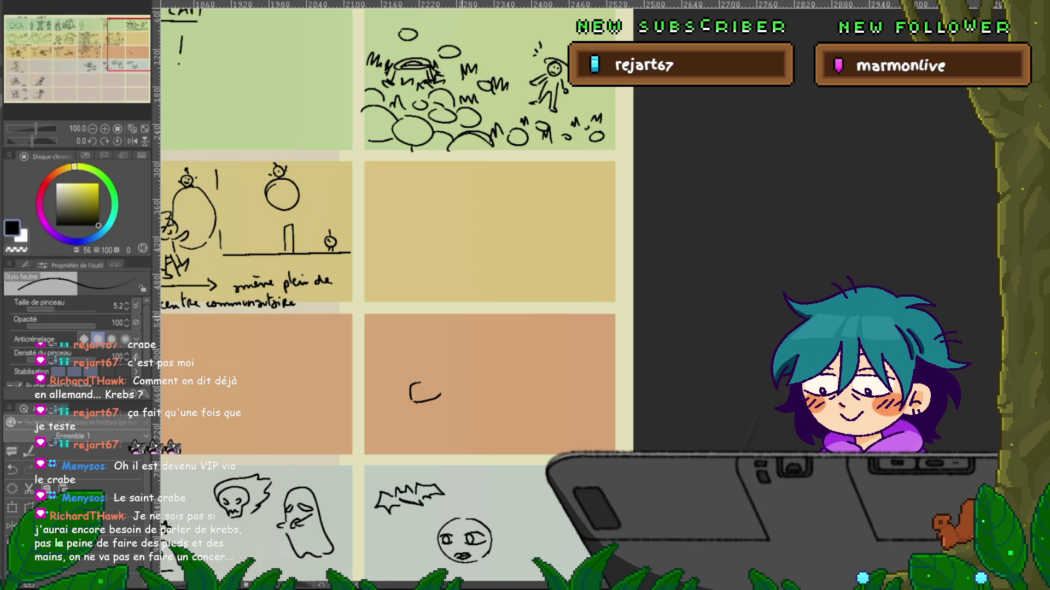
left_click_drag(411, 390, 419, 385)
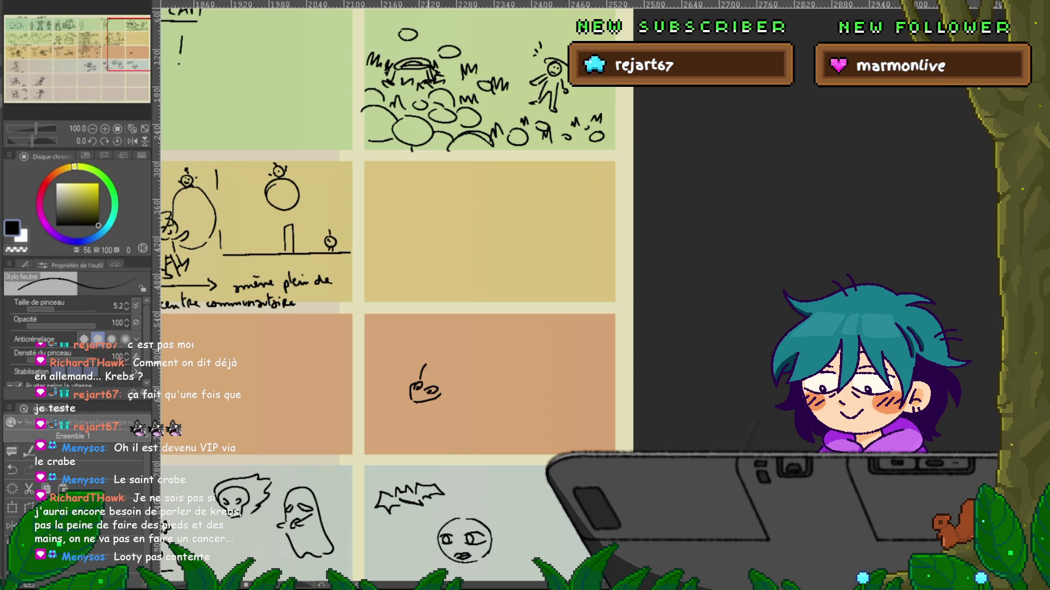
key("ctrl+z")
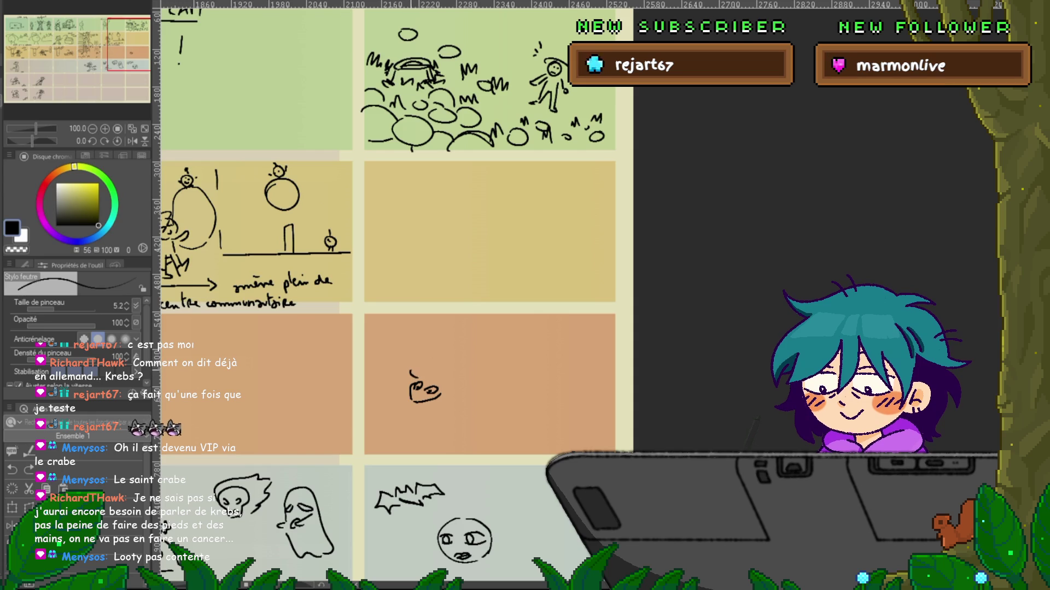
- Draw the crab's two long curved claw arms with pointed tips
left_click_drag(441, 353, 411, 377)
left_click_drag(445, 346, 452, 348)
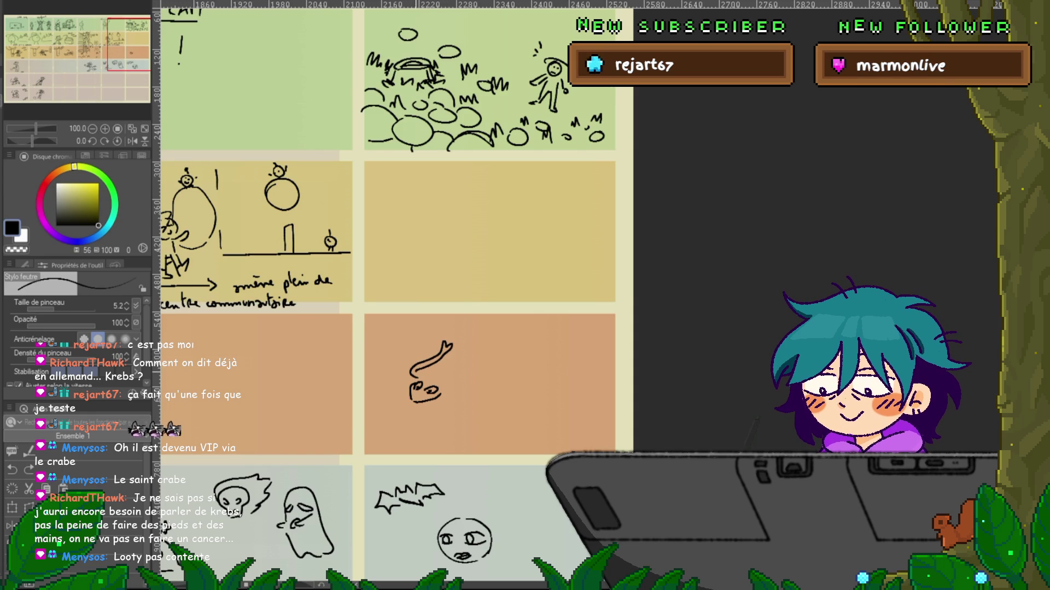
left_click_drag(440, 378, 477, 350)
left_click_drag(420, 377, 483, 354)
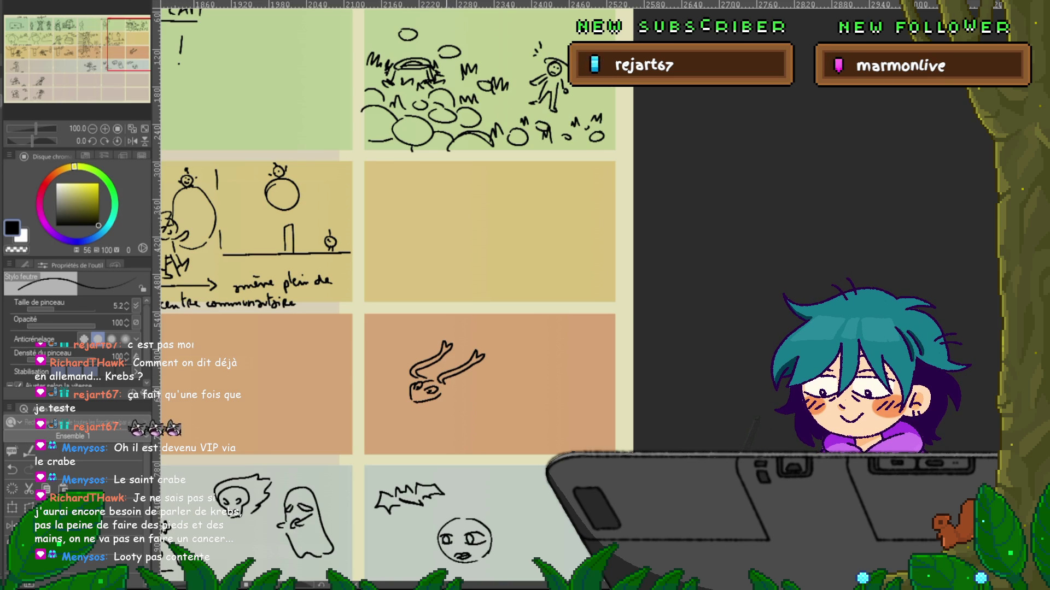
- Extend the crab's lower antenna and pan the grid toward the left
left_click_drag(477, 381, 501, 370)
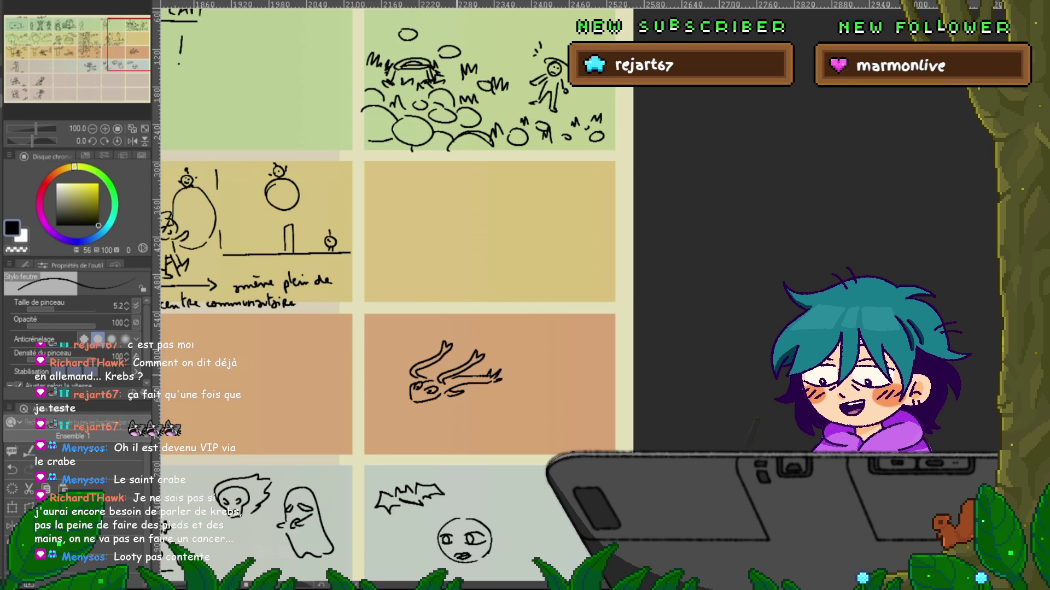
left_click_drag(465, 246, 440, 266)
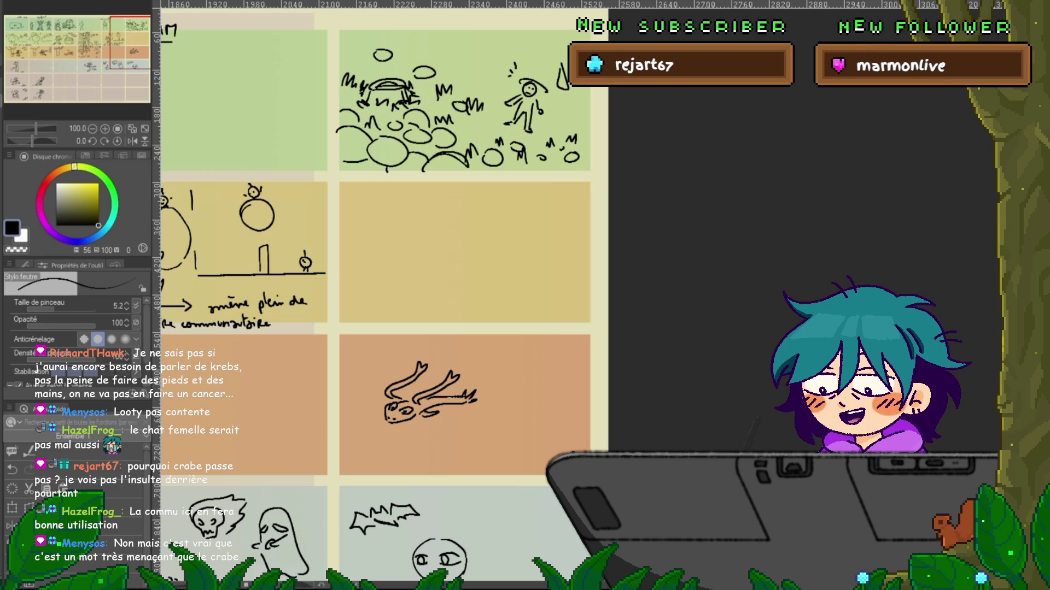
scroll(487, 295, "left", 5)
scroll(487, 296, "left", 1)
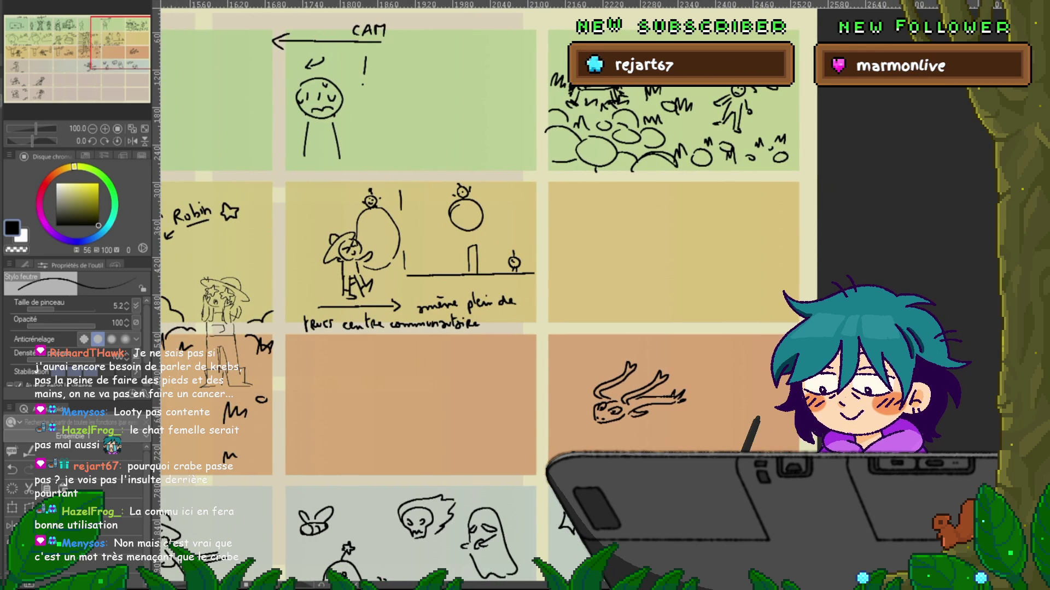
- Start a large dome-shaped outline in the empty orange panel
scroll(350, 296, "down", 5)
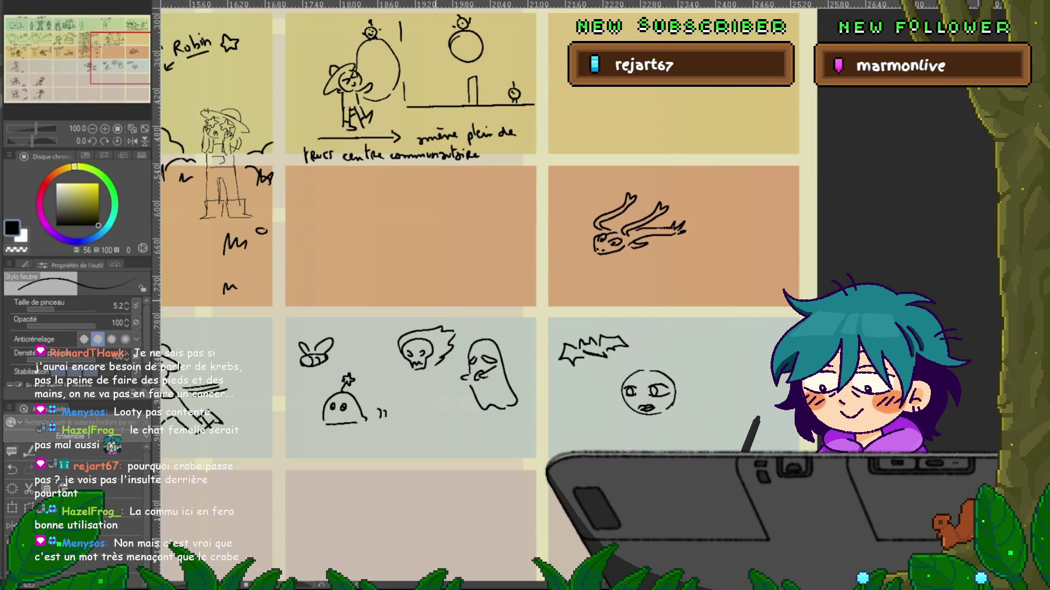
scroll(350, 295, "up", 3)
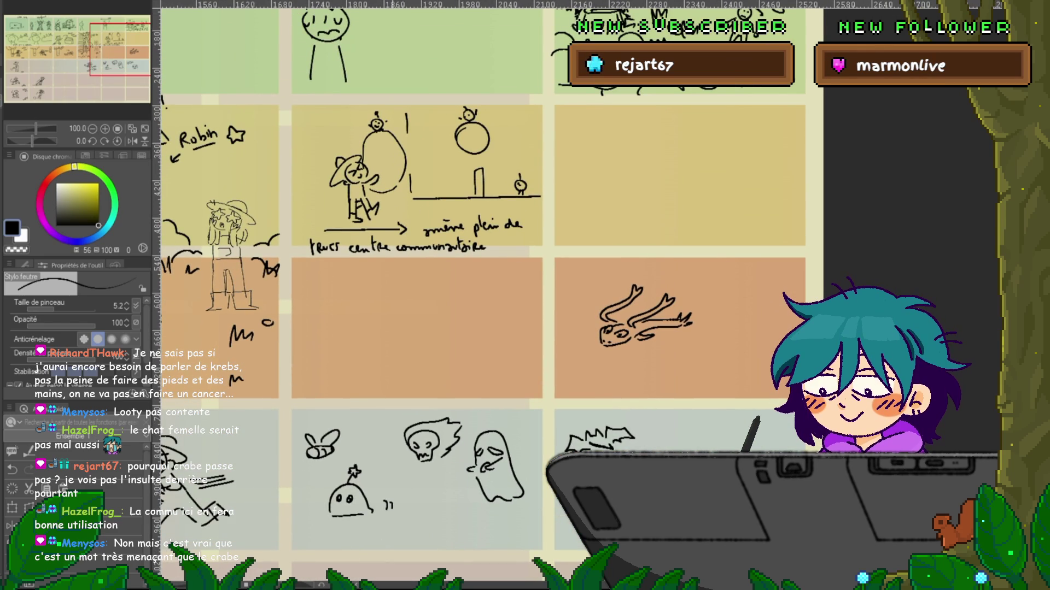
mouse_move(391, 348)
left_mouse_down()
mouse_move(384, 365)
mouse_move(468, 381)
mouse_move(535, 277)
mouse_move(479, 264)
left_mouse_up()
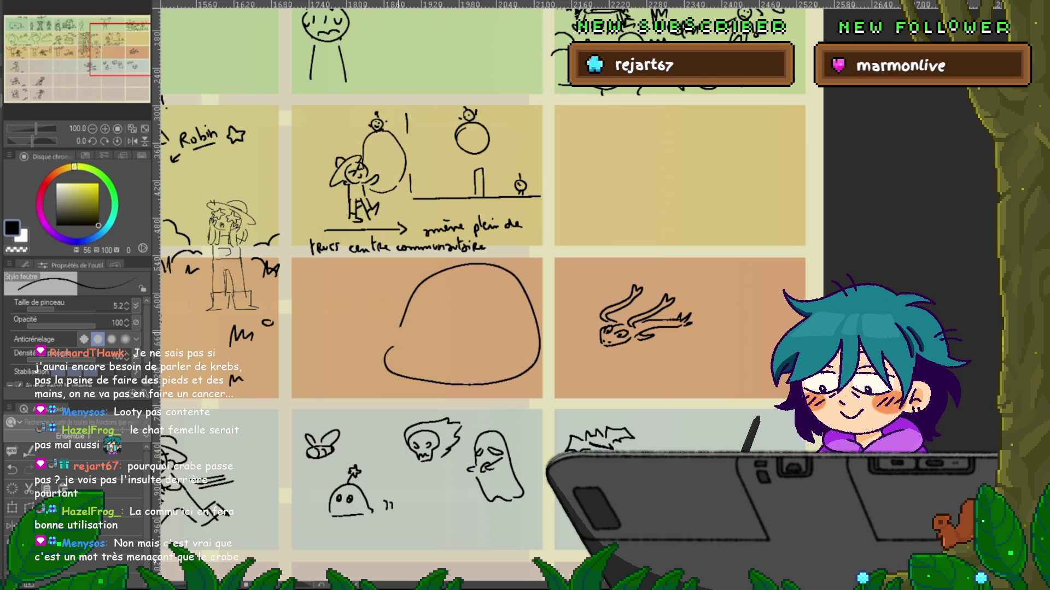
- Undo the unwanted curve, then draw a large blob with a tiny figure beside it
key("ctrl+z")
mouse_move(392, 359)
left_mouse_down()
mouse_move(432, 381)
mouse_move(501, 342)
mouse_move(454, 295)
mouse_move(423, 303)
left_mouse_up()
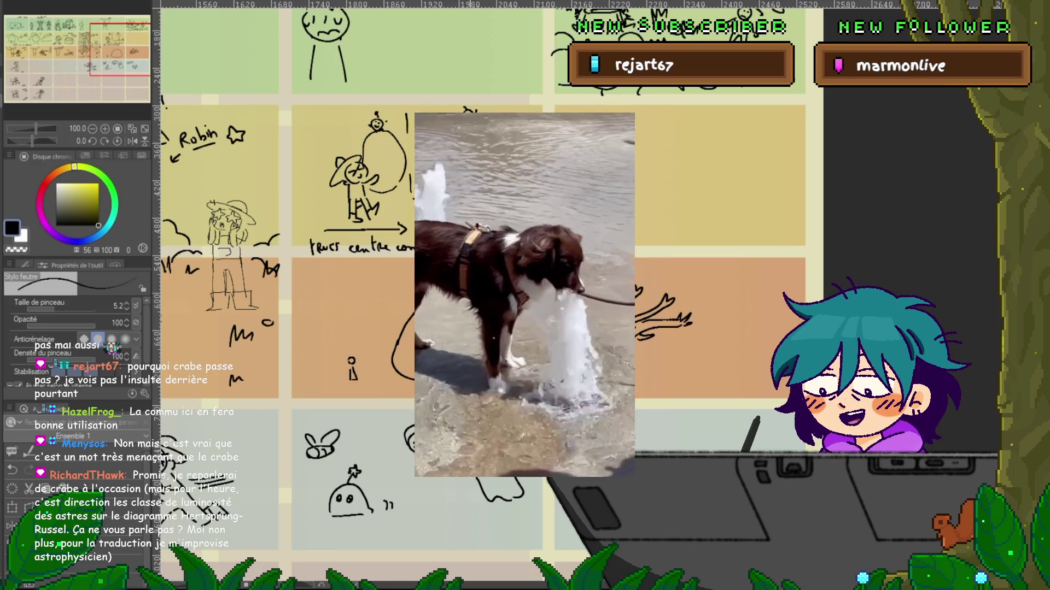
left_click_drag(351, 365, 353, 378)
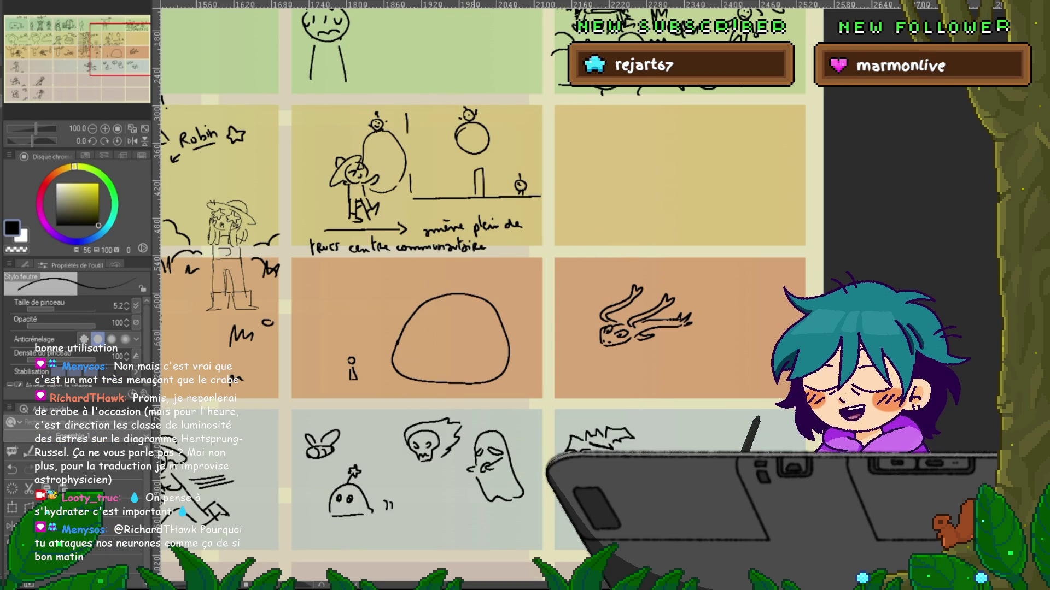
- Add small motion marks around the crab
left_click_drag(493, 273, 350, 288)
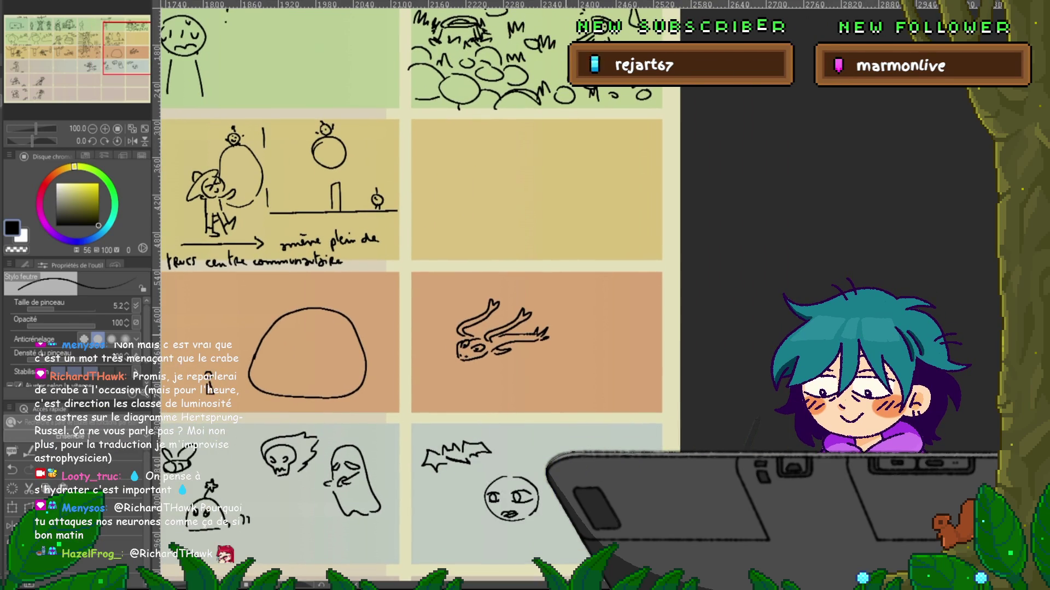
left_click_drag(565, 332, 567, 338)
left_click_drag(444, 369, 442, 378)
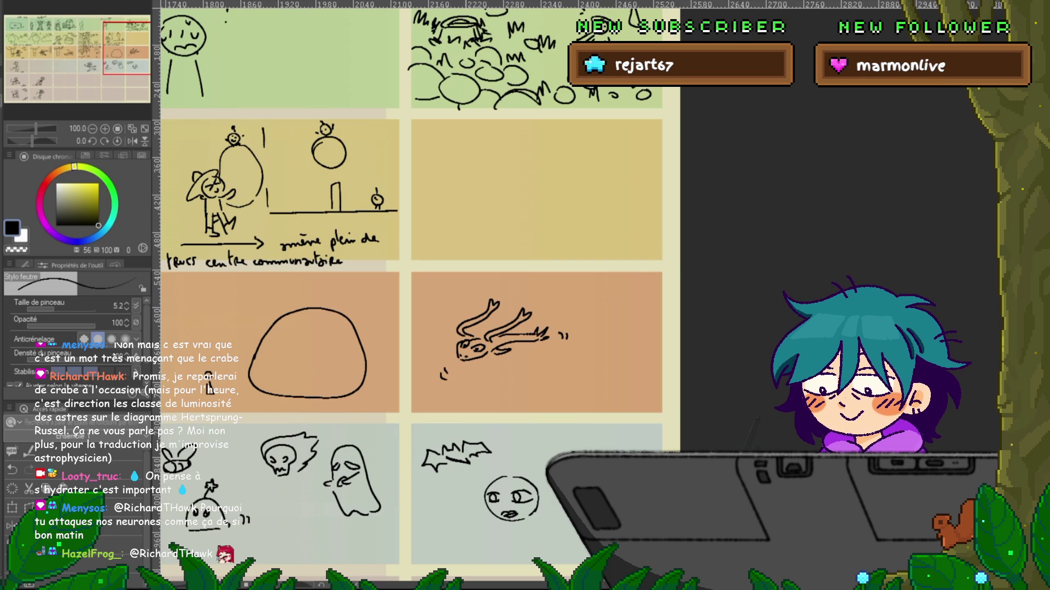
- Draw a small round dust sprite beside the face and label it 'dust sprite'
mouse_move(383, 328)
left_mouse_down()
mouse_move(443, 262)
mouse_move(413, 262)
left_mouse_up()
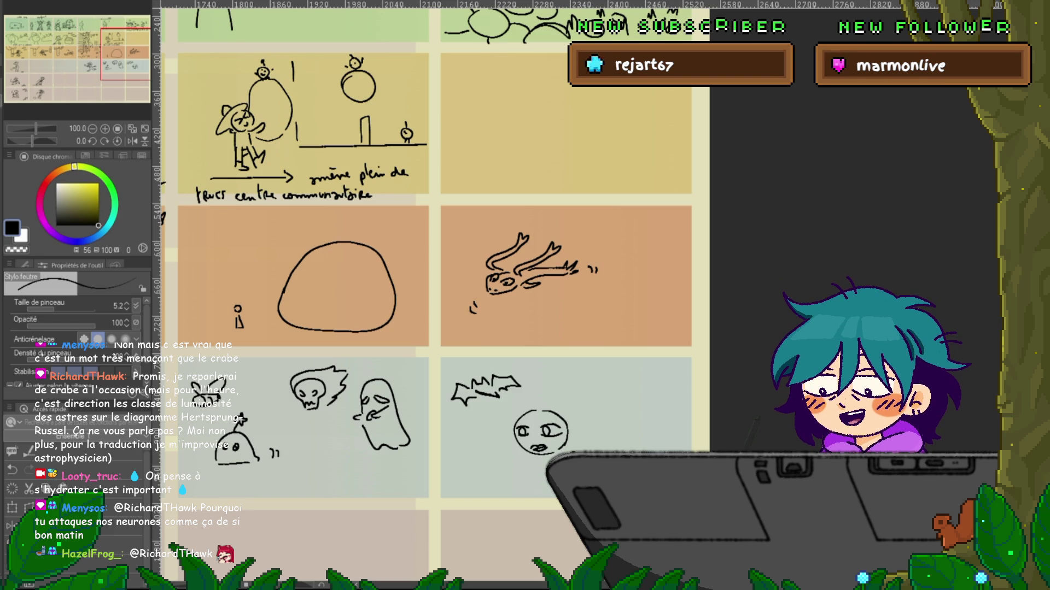
mouse_move(438, 273)
left_mouse_down()
mouse_move(336, 263)
mouse_move(337, 226)
left_mouse_up()
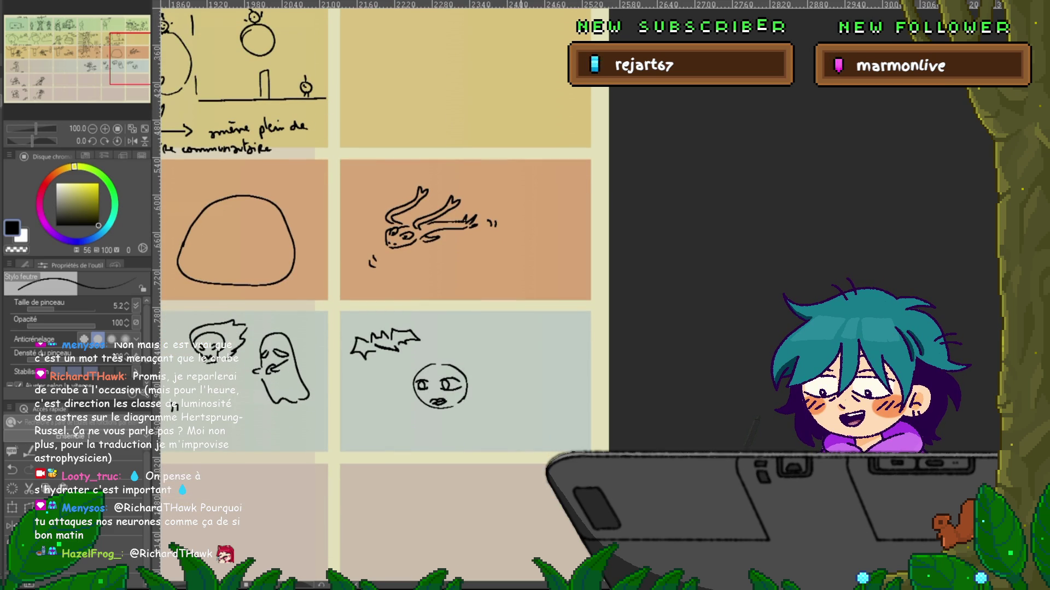
mouse_move(521, 377)
left_mouse_down()
mouse_move(515, 388)
mouse_move(545, 362)
mouse_move(553, 374)
left_mouse_up()
mouse_move(558, 365)
left_mouse_down()
mouse_move(560, 377)
mouse_move(587, 365)
left_mouse_up()
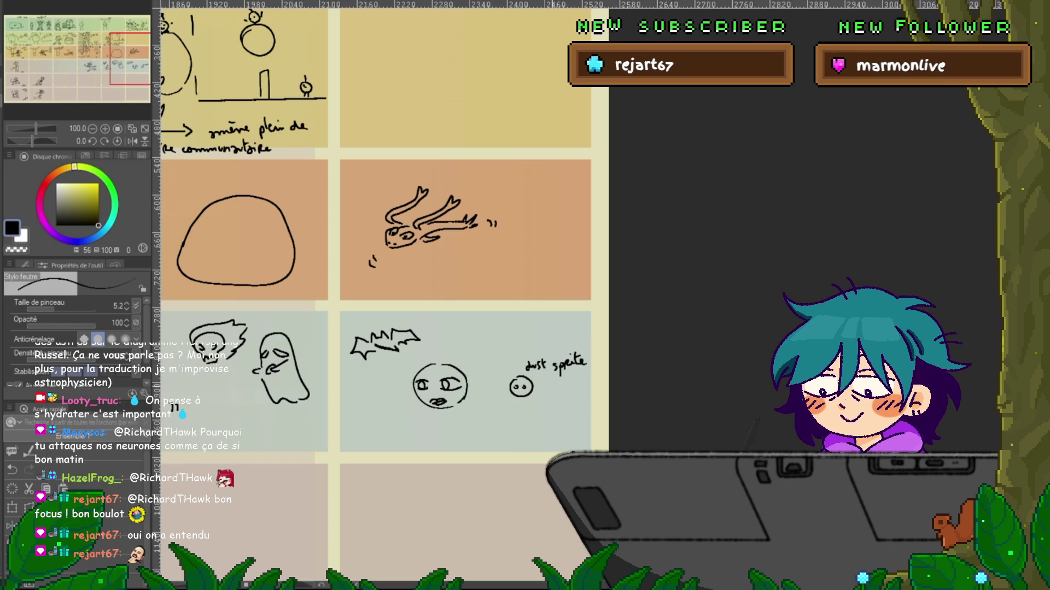
- Extend the label to 'dust sprite bounce' and add a squashed pose with a double-headed arrow
mouse_move(543, 381)
left_mouse_down()
mouse_move(547, 390)
mouse_move(580, 383)
left_mouse_up()
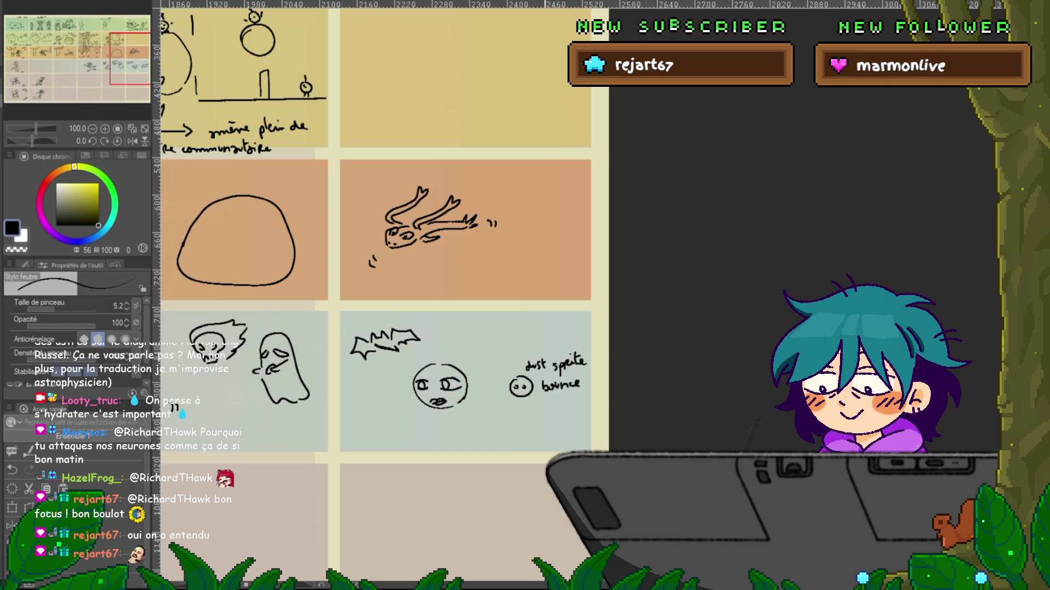
left_click_drag(526, 420, 521, 424)
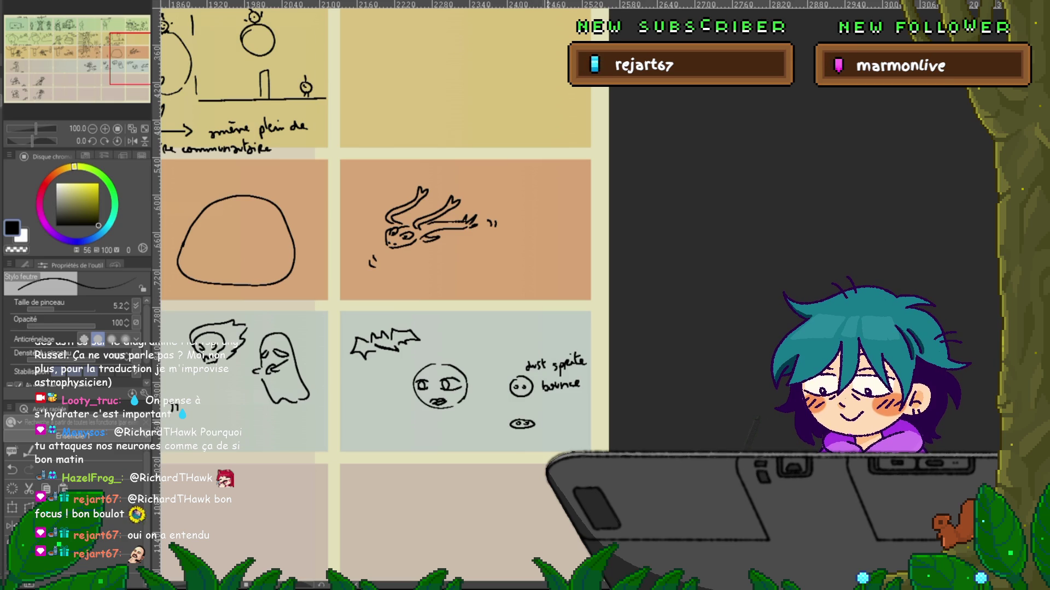
left_click_drag(536, 410, 544, 410)
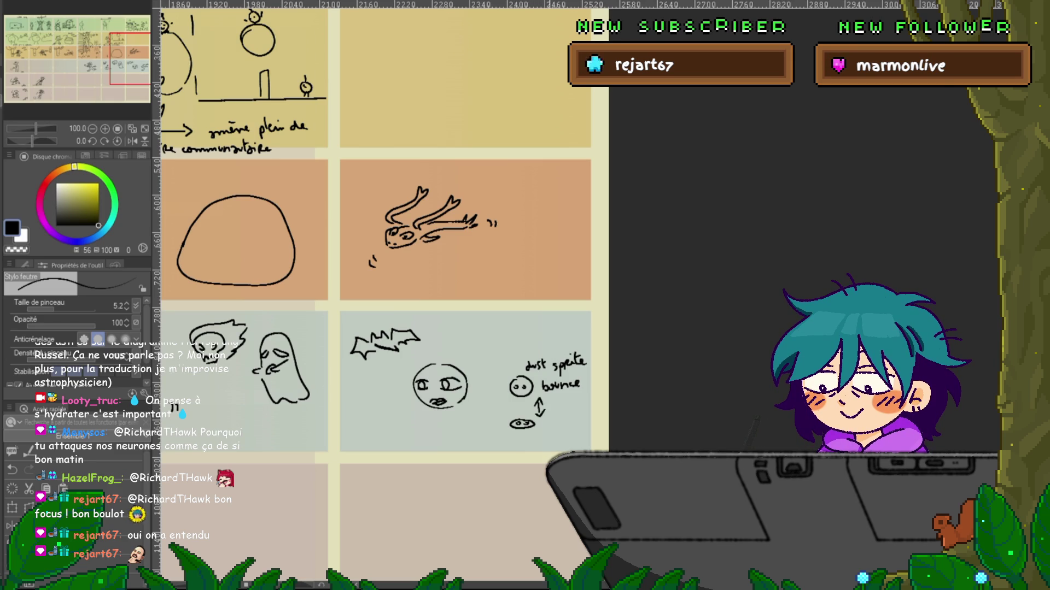
- Add small motion ticks beside the skull and the fly in the blue ghosts panel
left_click_drag(383, 328, 472, 307)
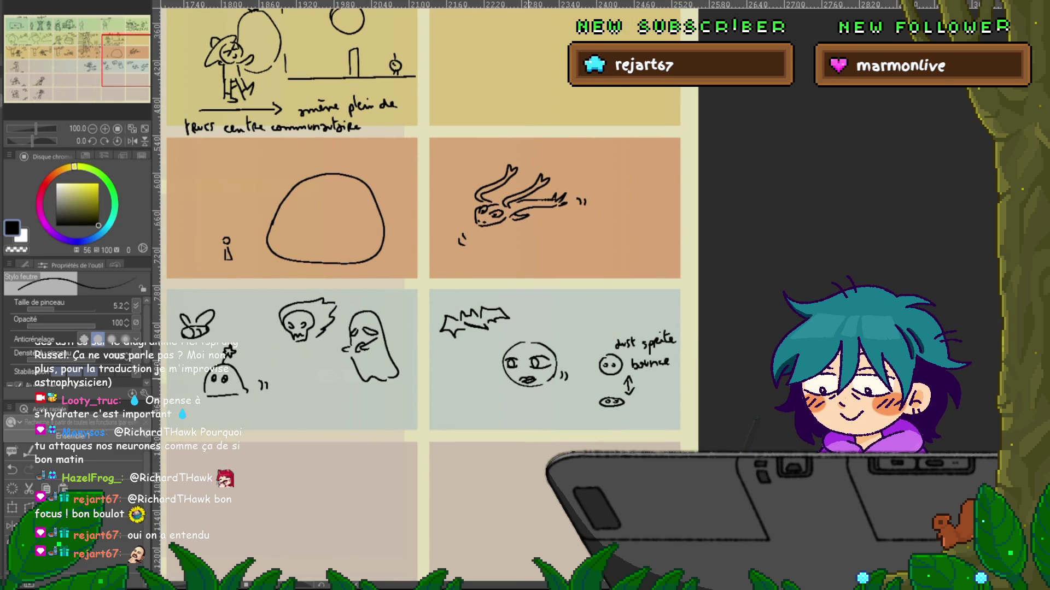
left_click_drag(382, 328, 353, 378)
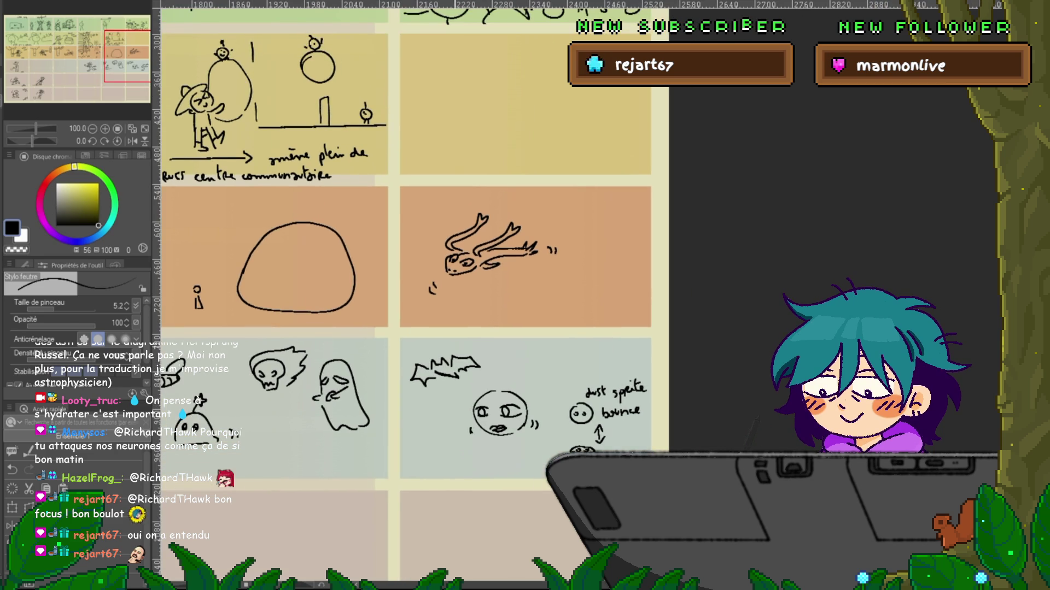
left_click_drag(383, 328, 486, 311)
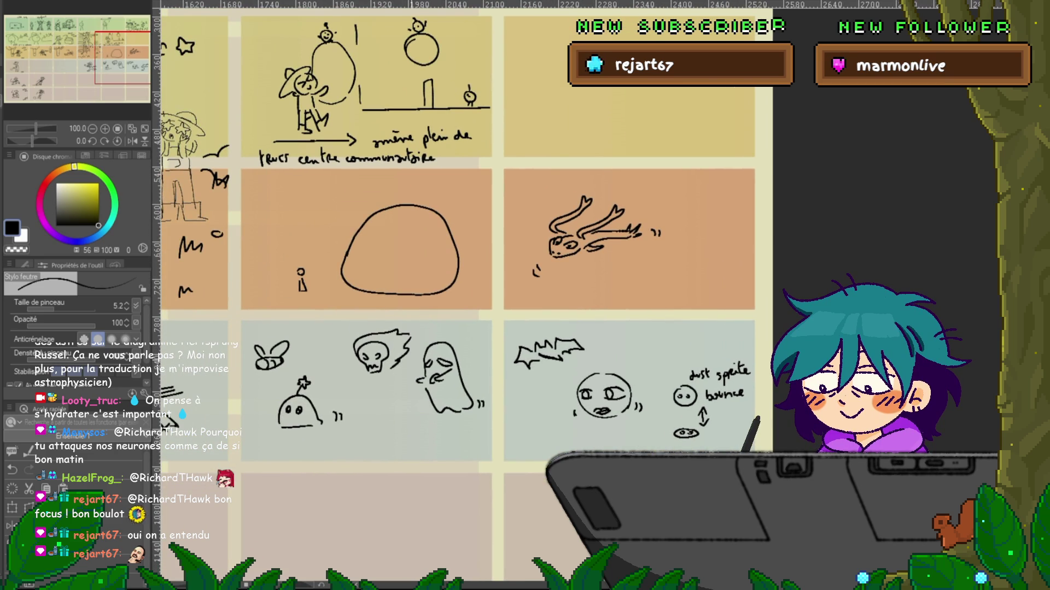
left_click_drag(417, 337, 419, 343)
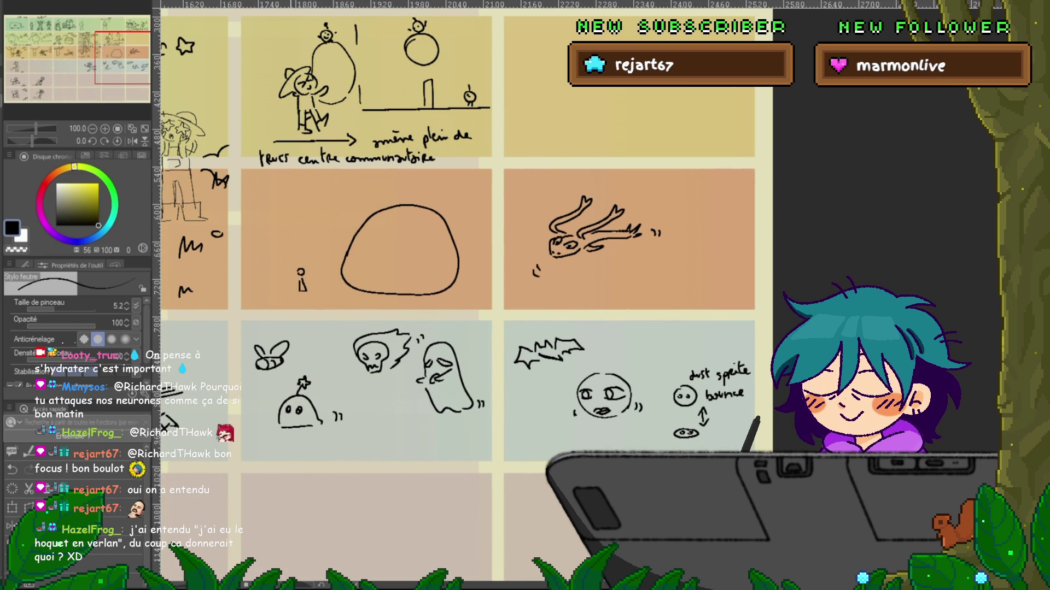
mouse_move(238, 362)
left_mouse_down()
mouse_move(297, 367)
mouse_move(269, 347)
mouse_move(300, 342)
left_mouse_up()
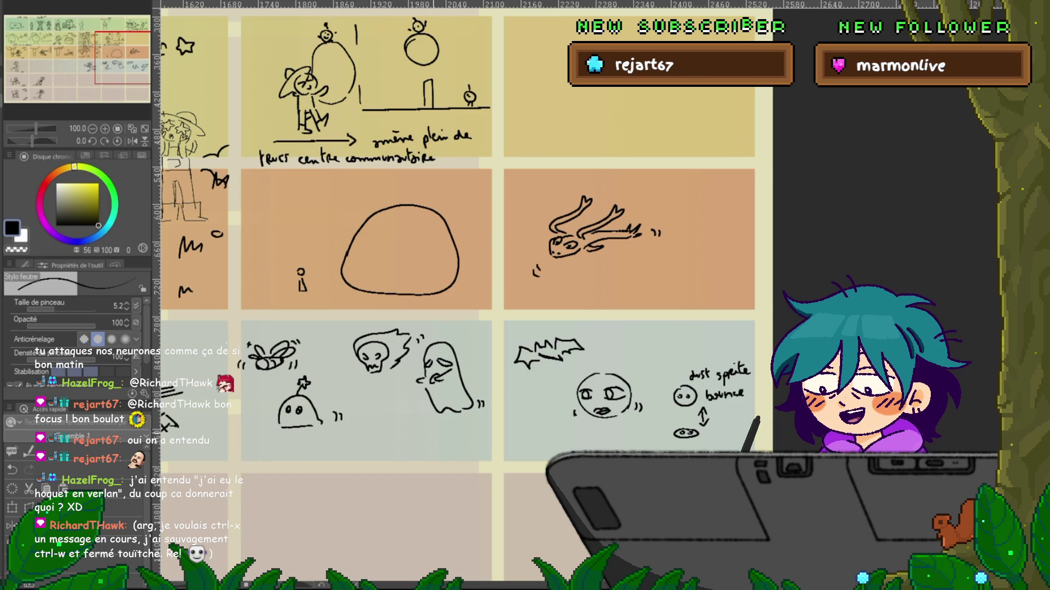
- Draw ground lines and curved mounds under the running farmer
mouse_move(399, 249)
left_mouse_down()
mouse_move(540, 223)
mouse_move(664, 164)
left_mouse_up()
mouse_move(602, 274)
left_mouse_down()
mouse_move(457, 293)
mouse_move(544, 294)
left_mouse_up()
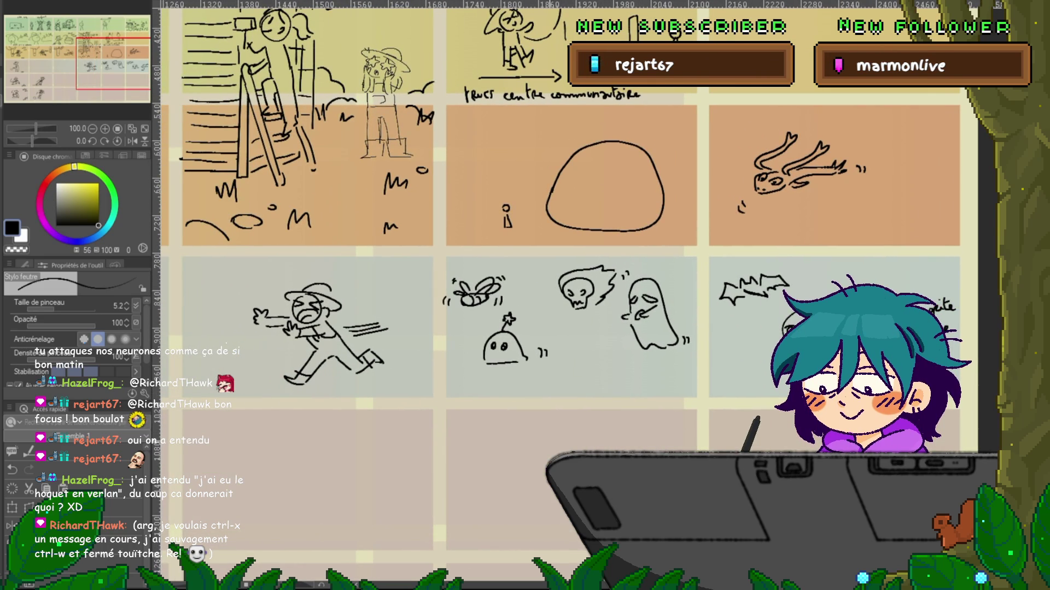
left_click_drag(398, 339, 408, 338)
left_click_drag(191, 377, 294, 352)
left_click_drag(398, 339, 435, 327)
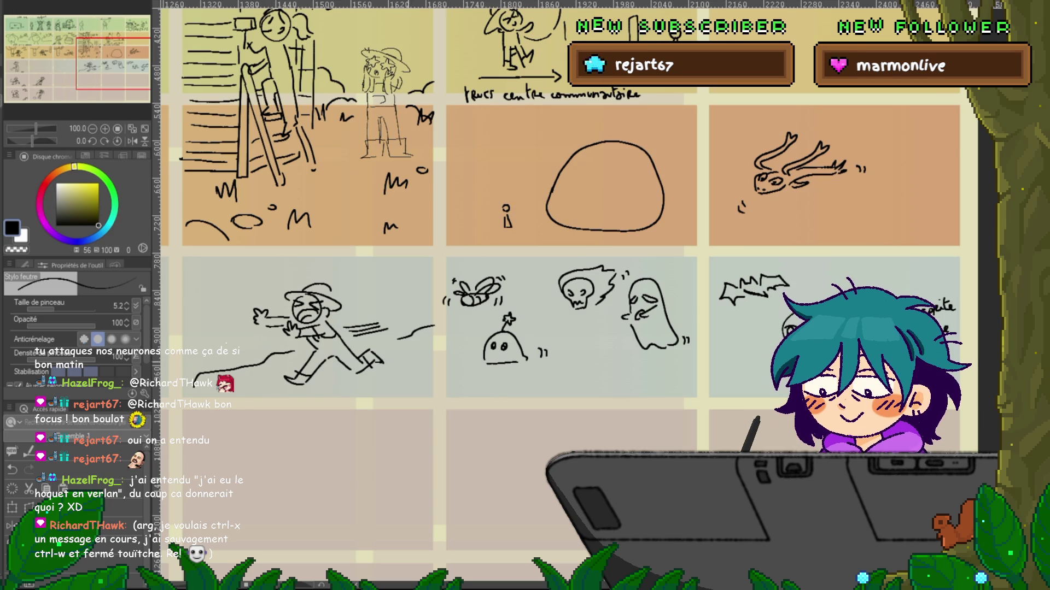
left_click_drag(370, 396, 432, 372)
- Sketch rocks, a mound curve and falling debris around the running farmer
left_click(206, 287)
mouse_move(207, 285)
left_mouse_down()
mouse_move(233, 299)
mouse_move(250, 276)
left_mouse_up()
left_click_drag(207, 322, 186, 334)
left_click_drag(198, 285, 205, 290)
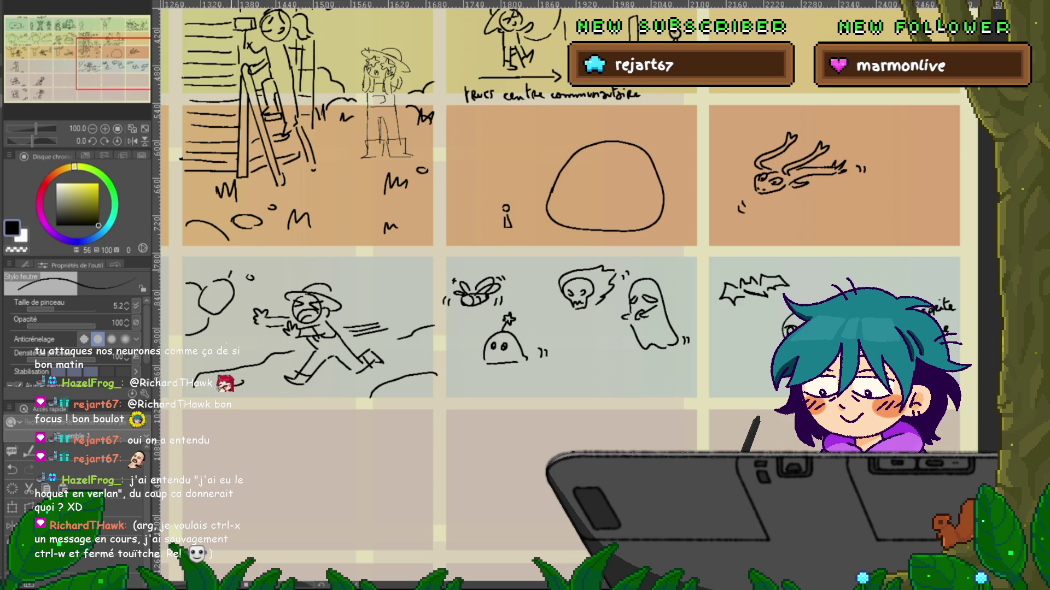
mouse_move(284, 265)
left_mouse_down()
mouse_move(294, 274)
mouse_move(280, 270)
mouse_move(315, 263)
left_mouse_up()
left_click_drag(393, 271, 411, 269)
left_click_drag(375, 269, 377, 274)
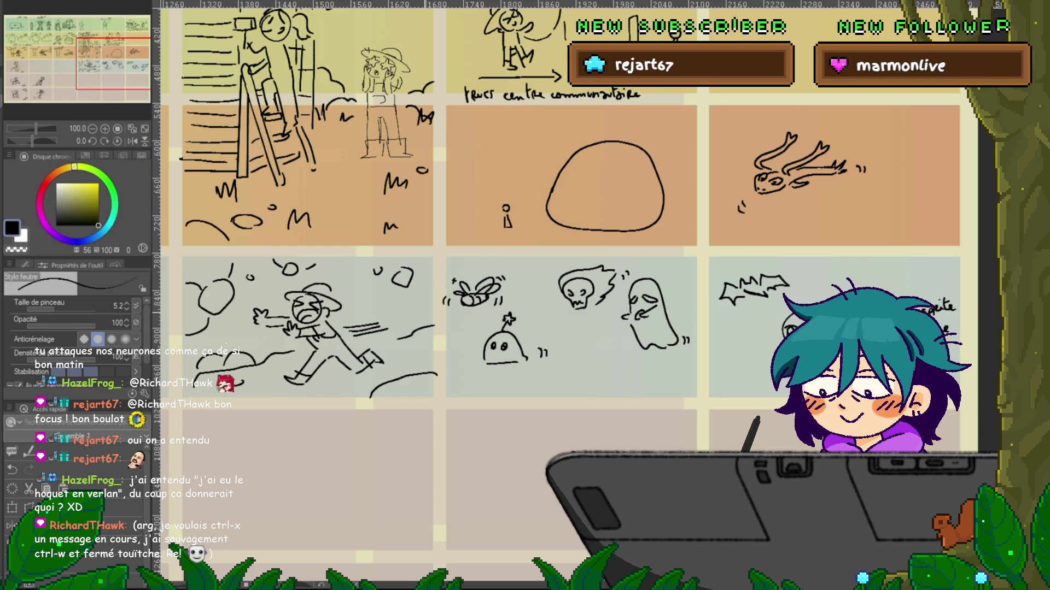
- Extend the ground mound and scatter pebbles along the panel's bottom edge
left_click_drag(569, 219, 533, 238)
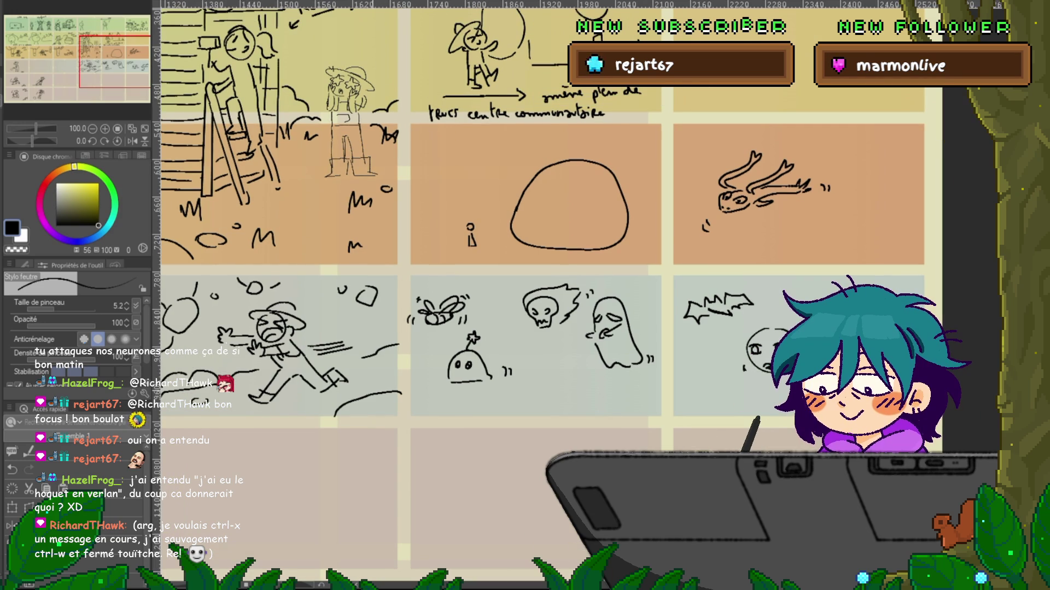
left_click_drag(382, 398, 379, 398)
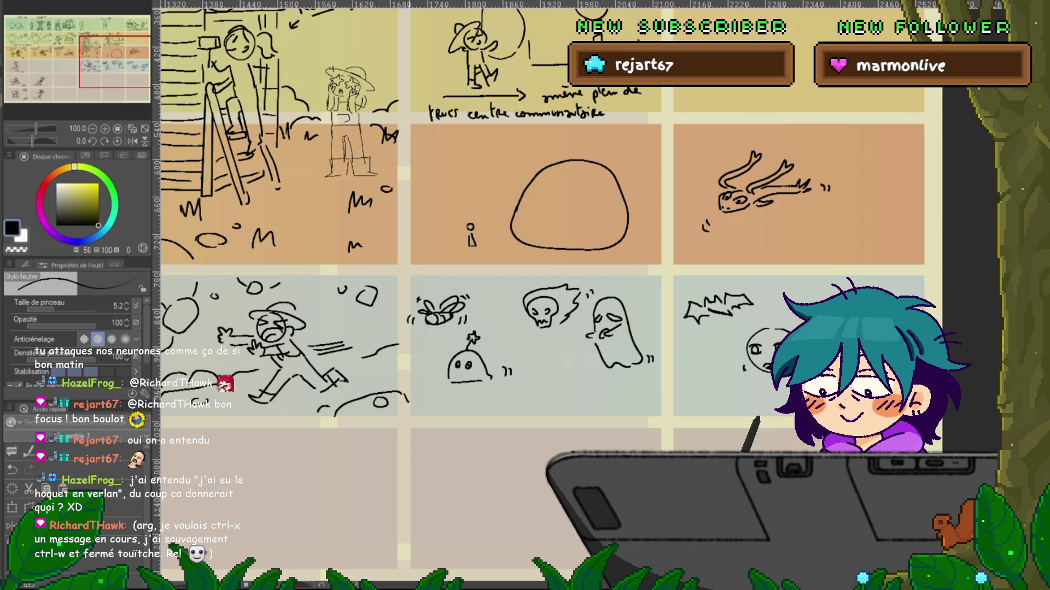
left_click_drag(407, 405, 475, 410)
mouse_move(589, 383)
left_mouse_down()
mouse_move(591, 392)
mouse_move(627, 389)
left_mouse_up()
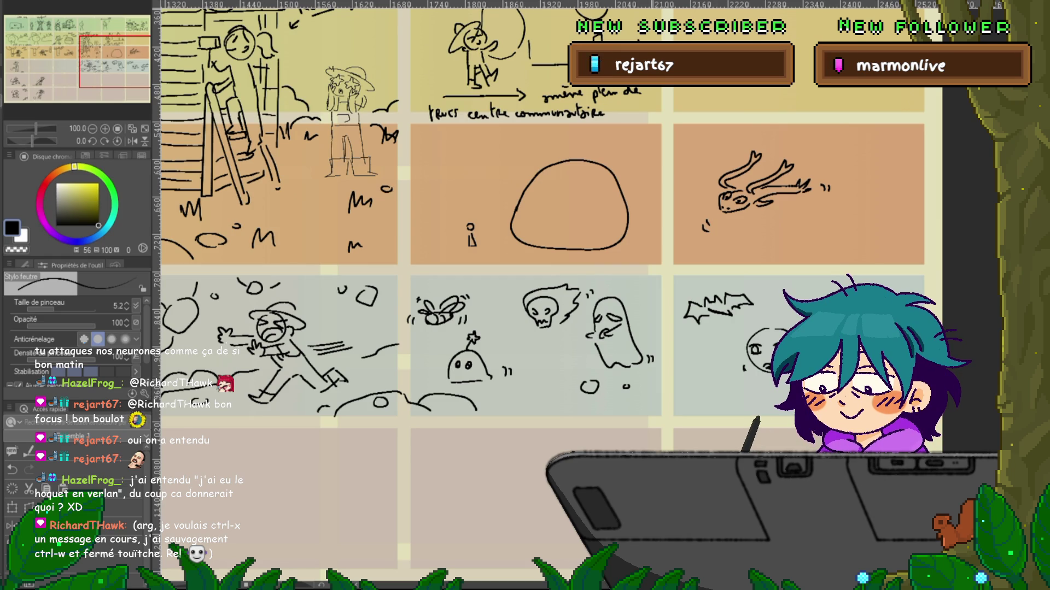
left_click_drag(547, 328, 365, 343)
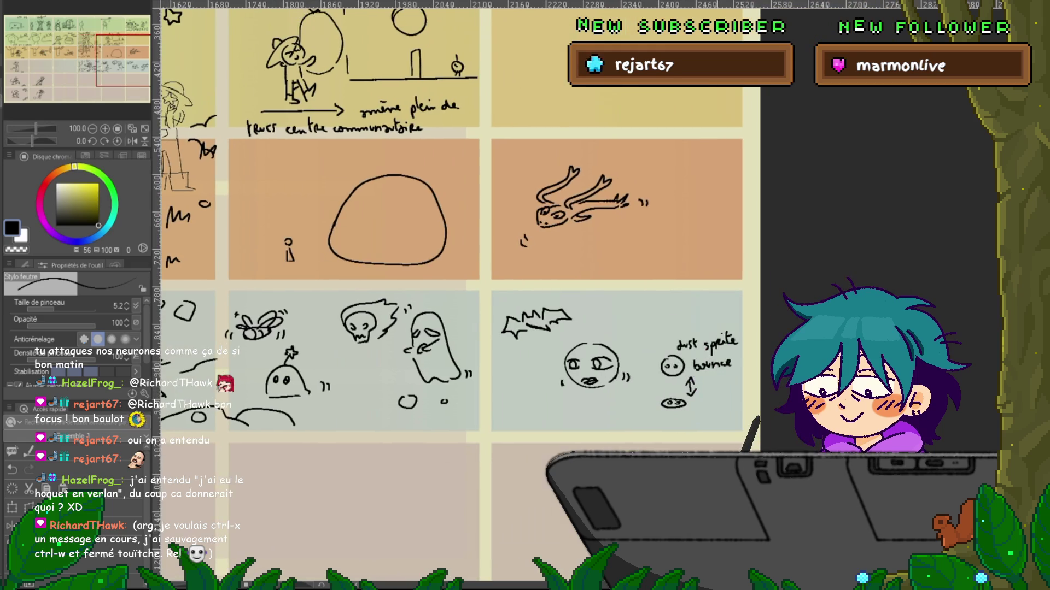
- Add pebble strokes at the bottom of the face panel and the ghosts panel
left_click_drag(535, 406, 572, 409)
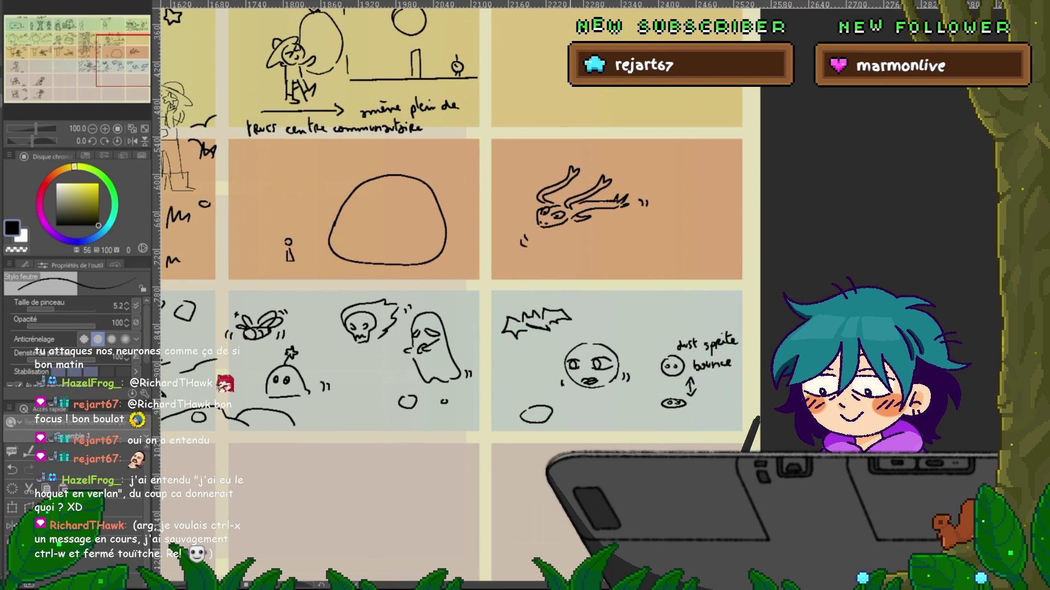
left_click_drag(383, 273, 524, 248)
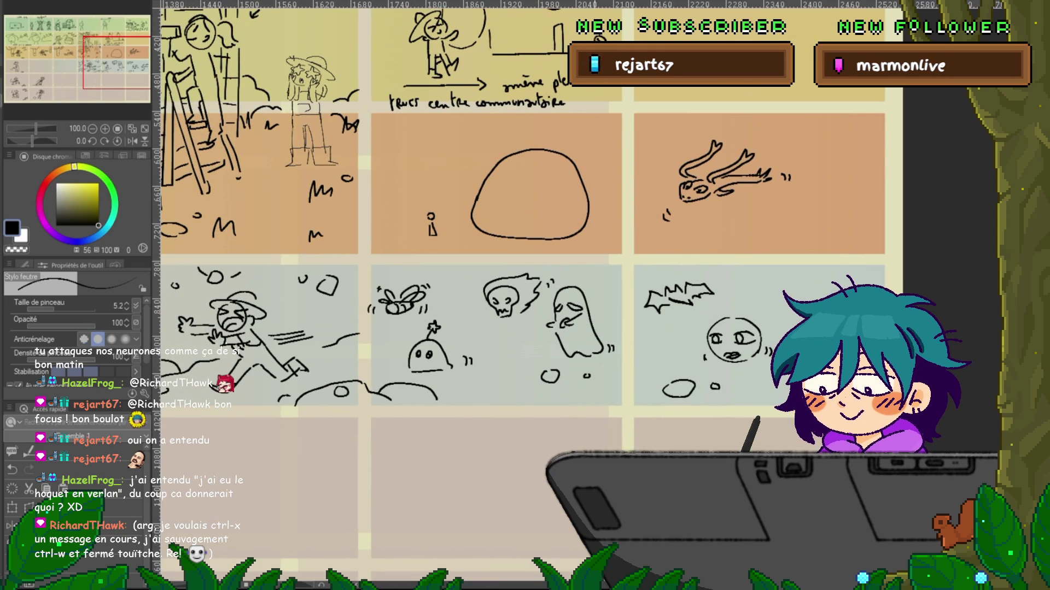
mouse_move(485, 394)
left_mouse_down()
mouse_move(506, 396)
mouse_move(475, 391)
left_mouse_up()
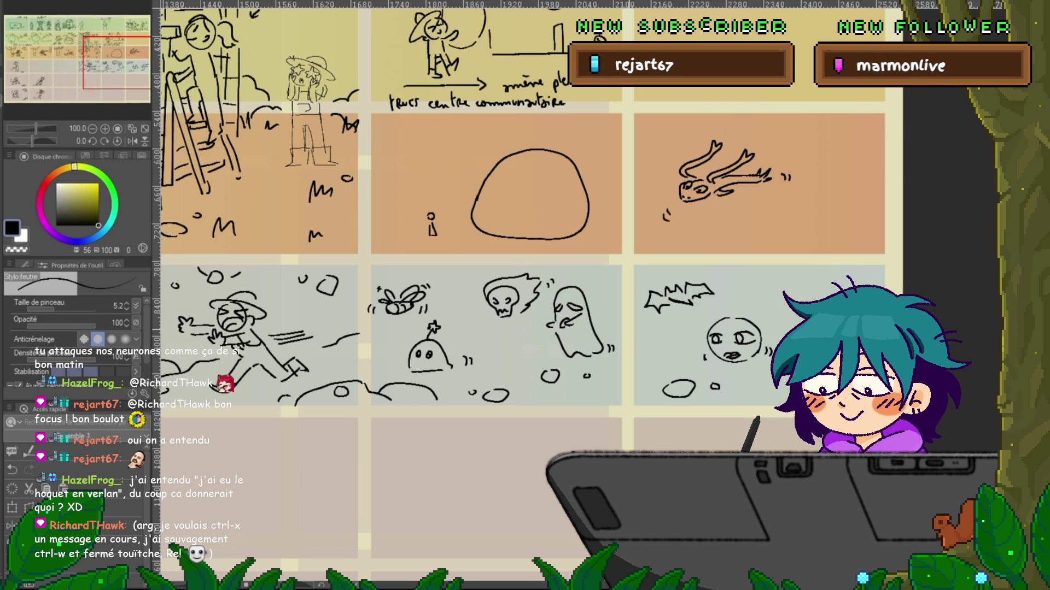
mouse_move(525, 295)
left_mouse_down()
mouse_move(721, 289)
mouse_move(618, 333)
mouse_move(308, 345)
left_mouse_up()
- Lasso the dragon sketch and Free Transform it down and to the right
key("m")
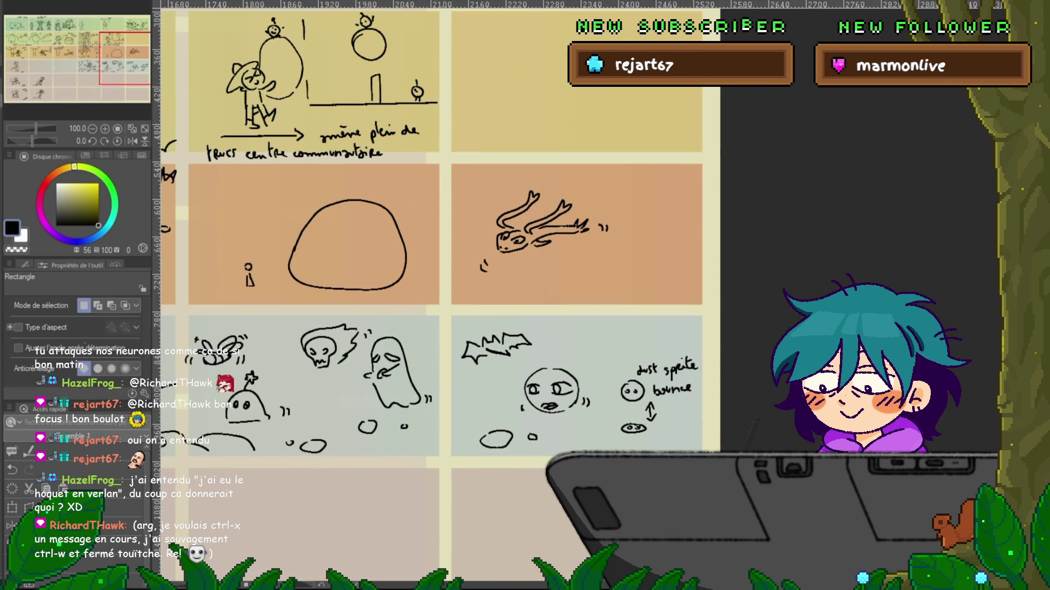
key("m")
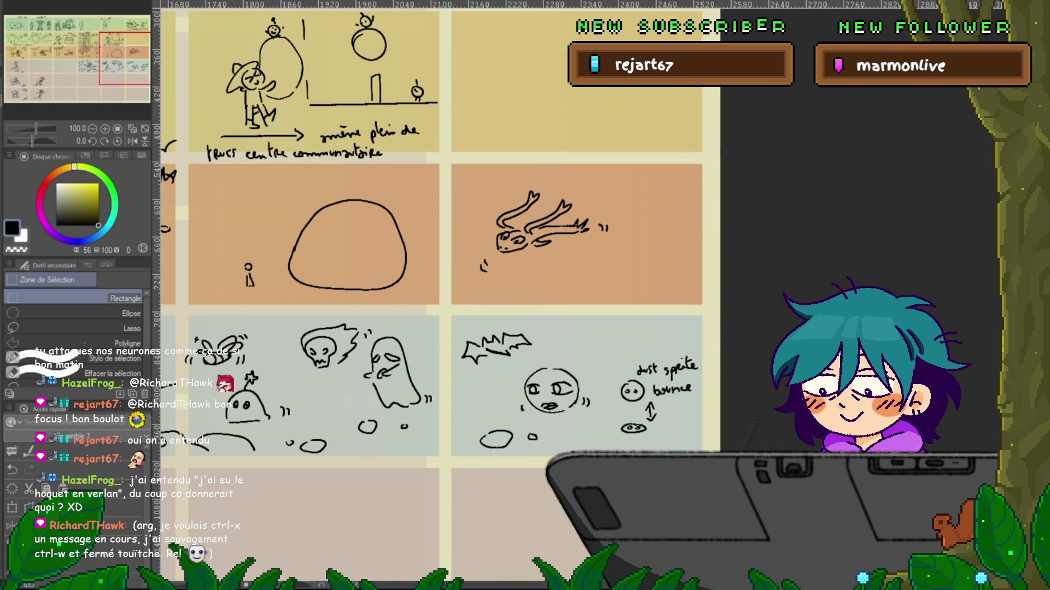
key("m")
left_click_drag(623, 213, 626, 241)
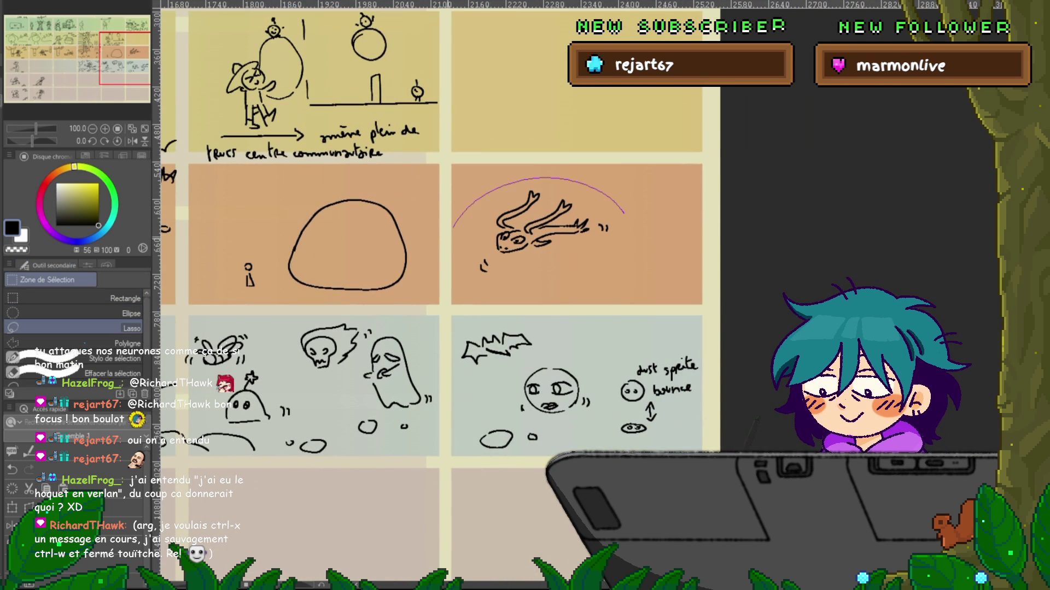
key("ctrl+t")
mouse_move(537, 239)
left_mouse_down()
mouse_move(568, 285)
mouse_move(622, 323)
left_mouse_up()
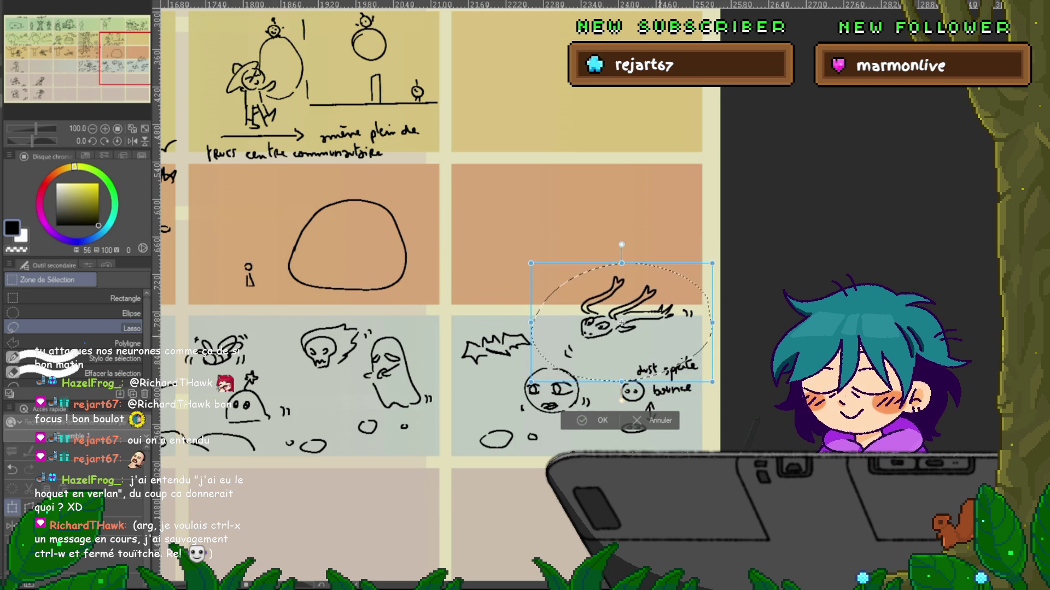
key("Return")
left_click_drag(621, 323, 1011, 236)
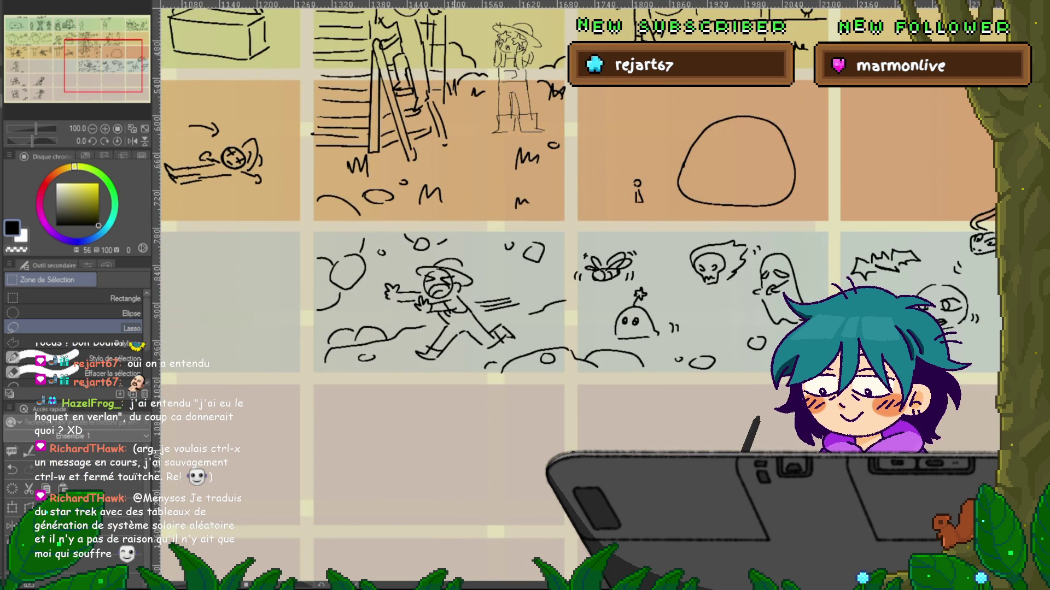
- Sketch a rescuer leaping toward the lying figure, with motion lines and a short label above
mouse_move(547, 274)
left_mouse_down()
mouse_move(705, 279)
mouse_move(792, 349)
mouse_move(842, 364)
mouse_move(739, 440)
left_mouse_up()
key("p")
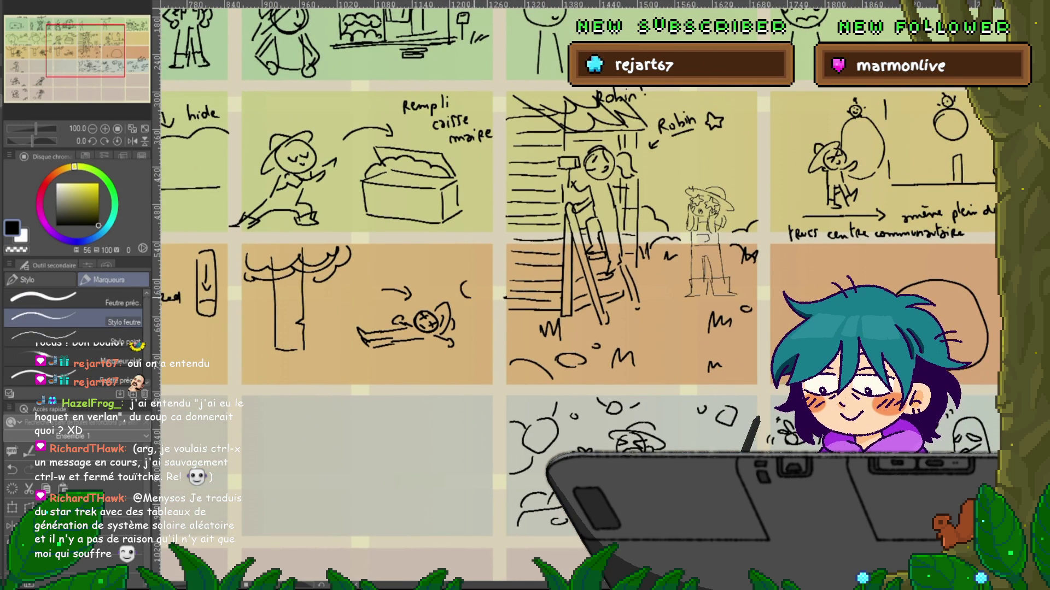
mouse_move(470, 279)
left_mouse_down()
mouse_move(456, 295)
mouse_move(474, 290)
mouse_move(457, 290)
left_mouse_up()
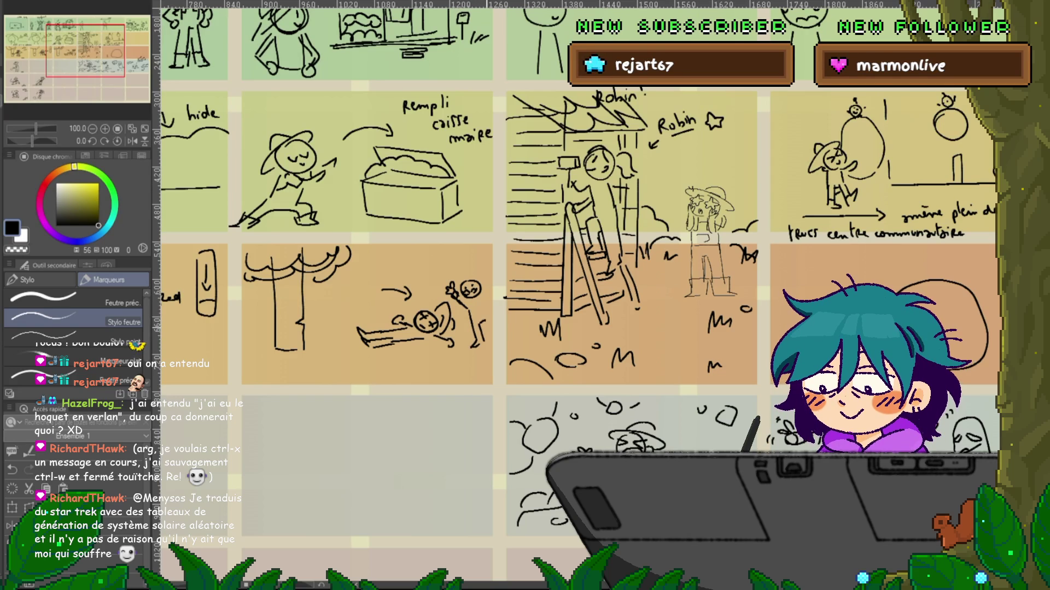
left_click_drag(495, 339, 500, 325)
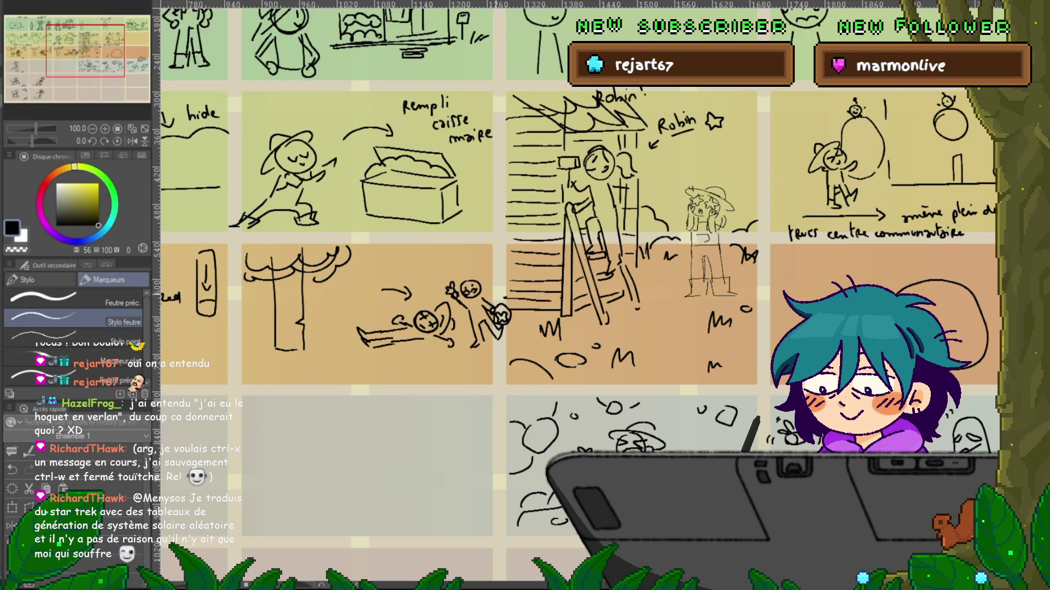
left_click_drag(437, 285, 440, 293)
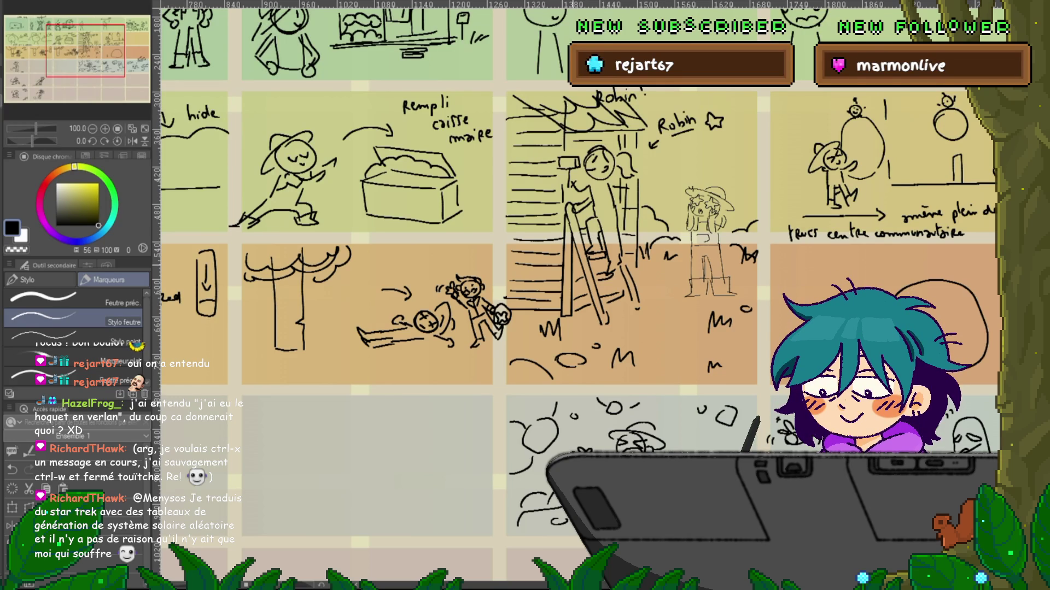
left_click_drag(454, 256, 488, 267)
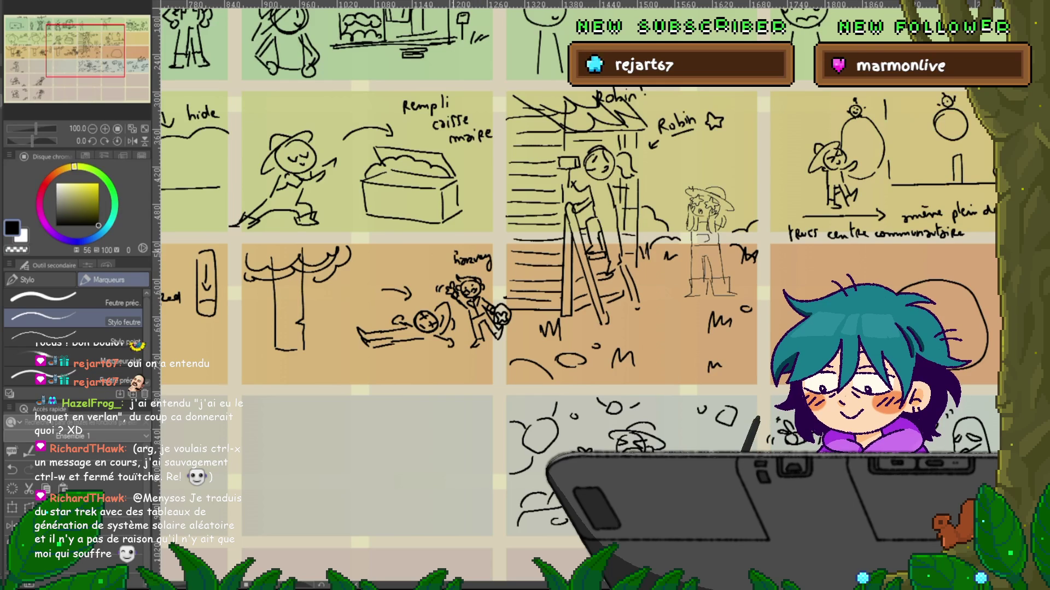
left_click_drag(492, 274, 650, 191)
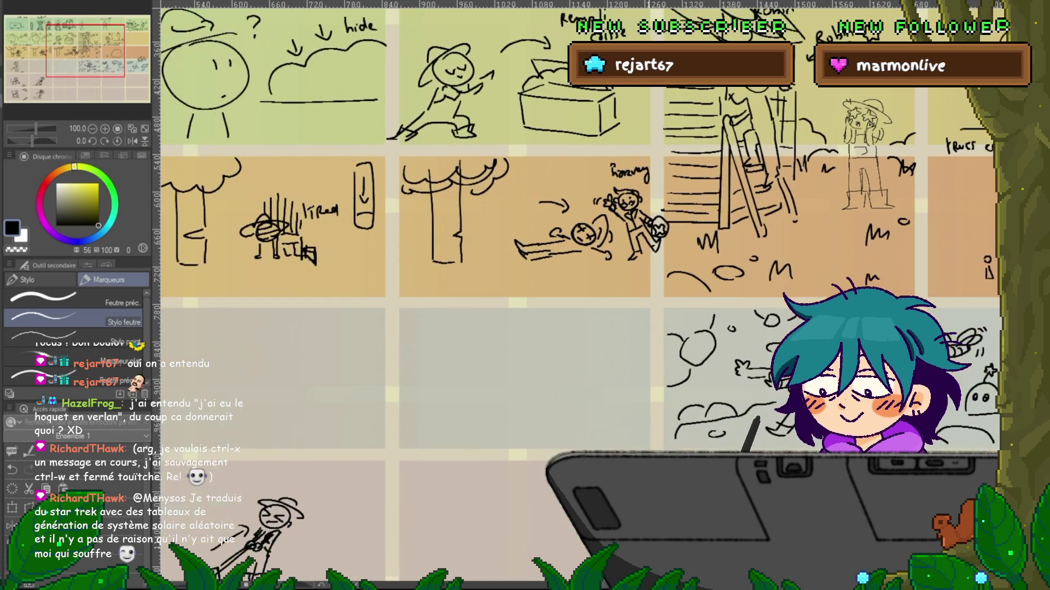
- Draw a small hatted figure beside a post with a crossbar in the grey panel
mouse_move(492, 273)
left_mouse_down()
mouse_move(694, 251)
mouse_move(738, 191)
mouse_move(780, 171)
left_mouse_up()
mouse_move(601, 246)
left_mouse_down()
mouse_move(476, 268)
mouse_move(413, 355)
left_mouse_up()
mouse_move(425, 330)
left_mouse_down()
mouse_move(422, 350)
mouse_move(457, 352)
left_mouse_up()
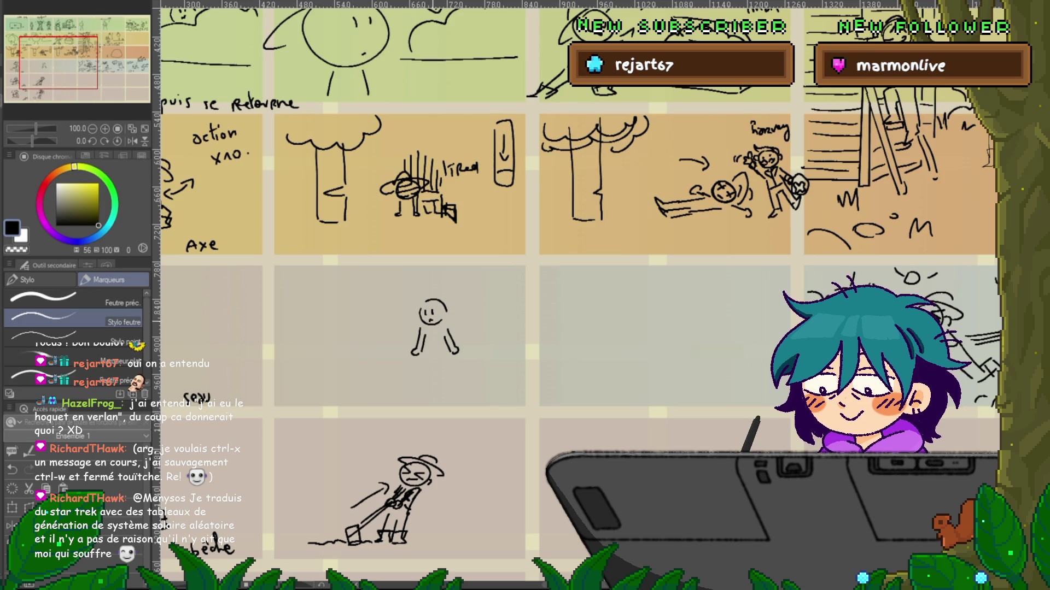
mouse_move(419, 301)
left_mouse_down()
mouse_move(409, 308)
mouse_move(446, 299)
left_mouse_up()
left_click_drag(405, 304, 462, 307)
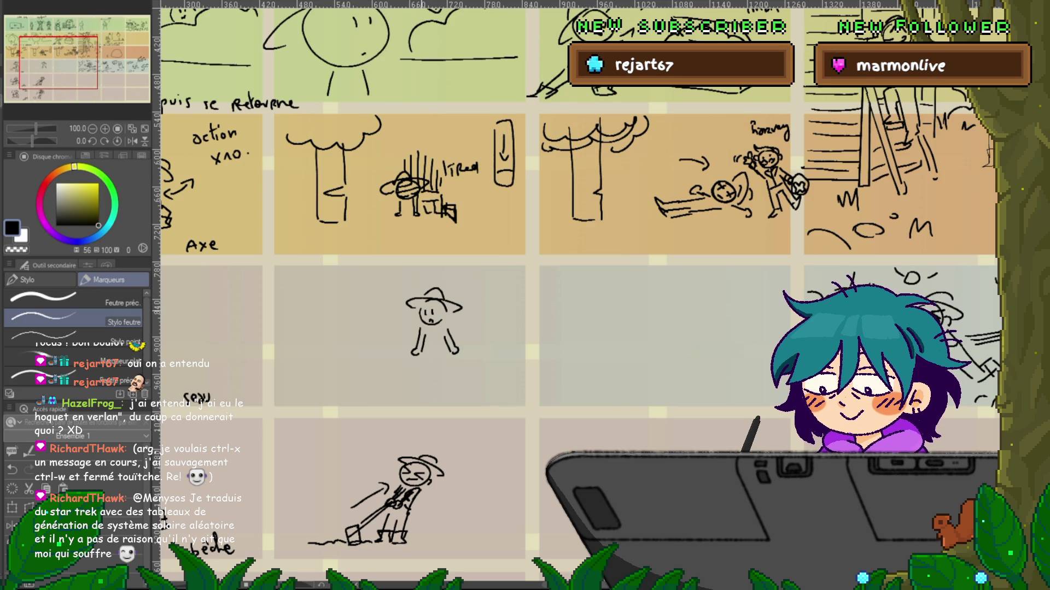
left_click_drag(372, 282, 381, 383)
left_click_drag(373, 281, 411, 282)
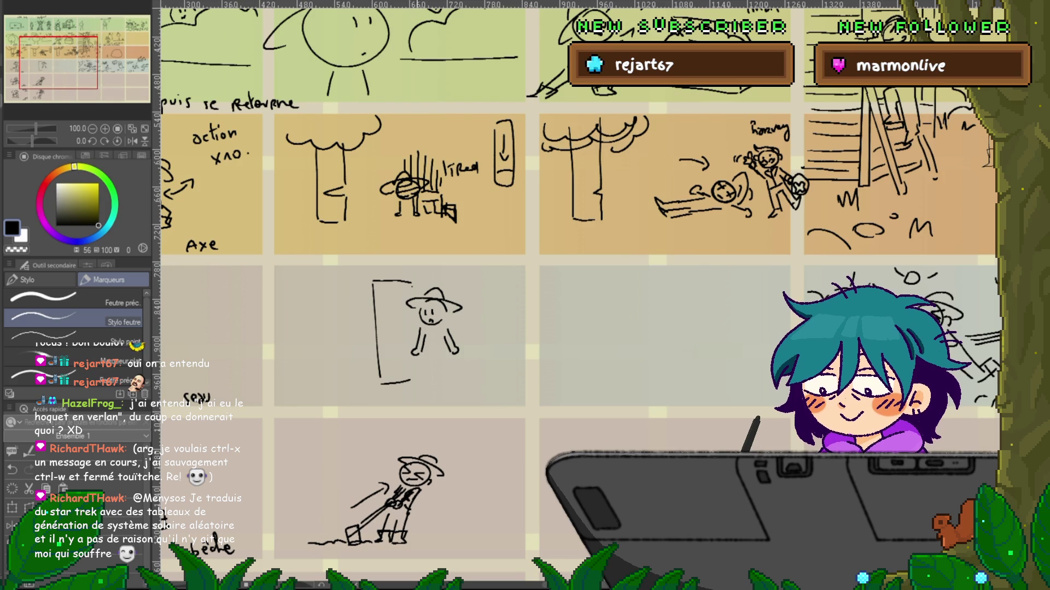
- Add the figure's legs and feet, the right door-frame line, ground strokes and a circle left of the door
left_click_drag(415, 363, 425, 388)
left_click_drag(440, 344, 439, 386)
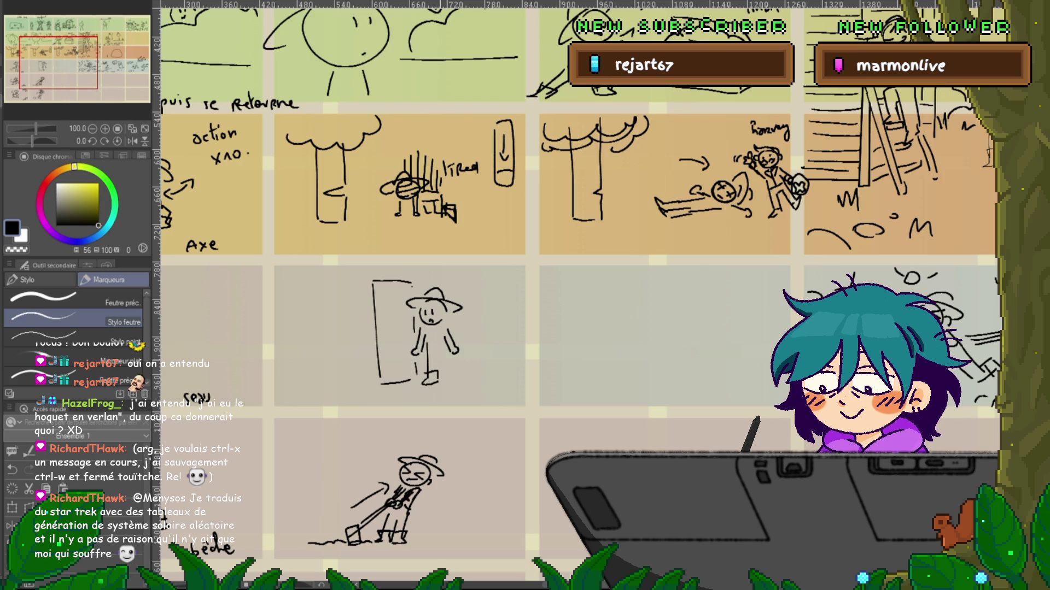
left_click_drag(438, 381, 462, 381)
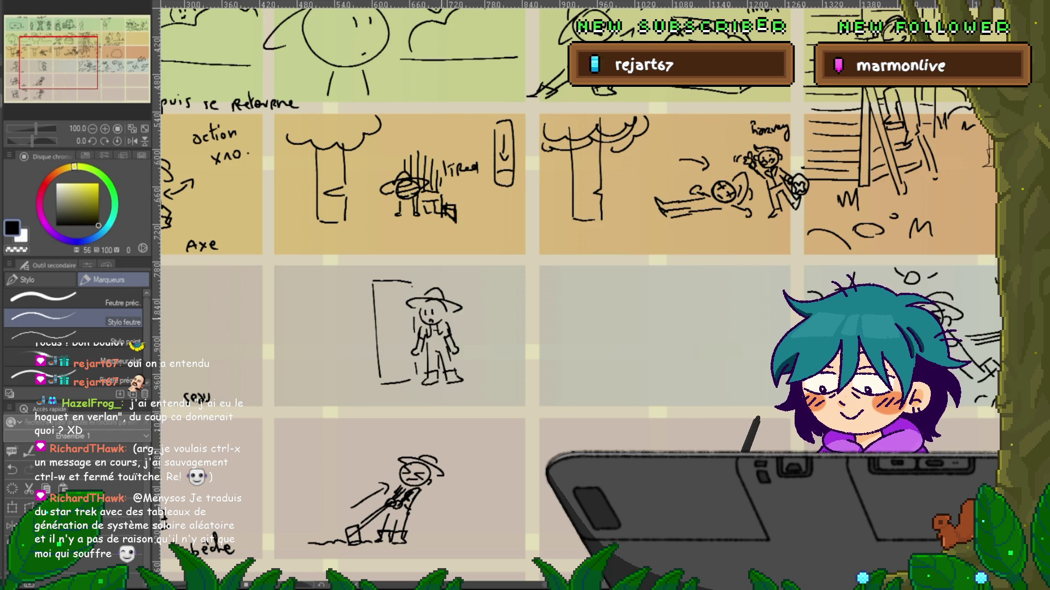
left_click_drag(462, 380, 472, 376)
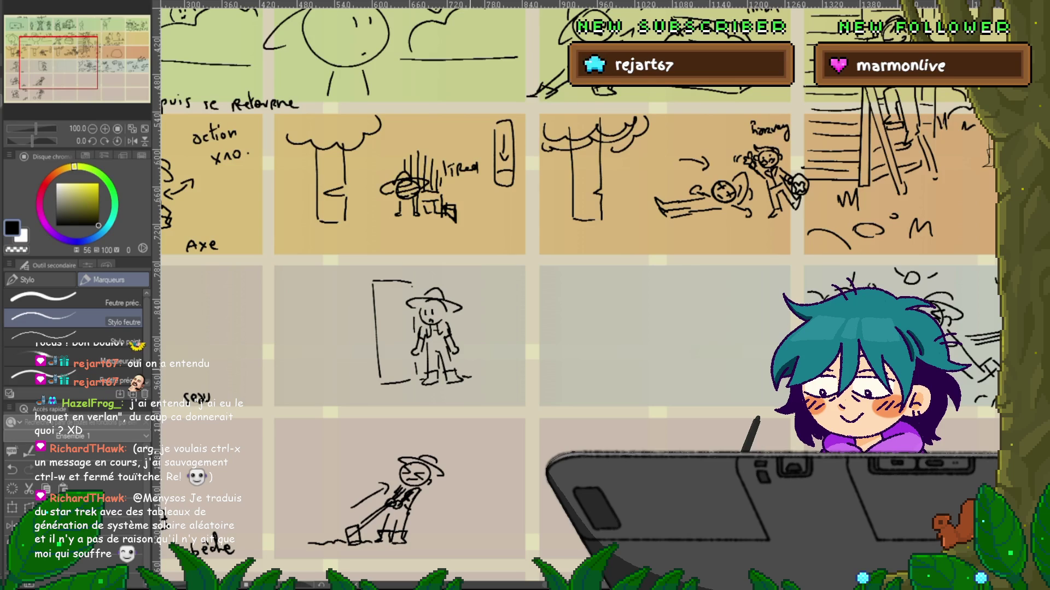
mouse_move(466, 279)
left_mouse_down()
mouse_move(468, 376)
mouse_move(516, 385)
left_mouse_up()
left_click_drag(328, 348, 374, 366)
key("ctrl+z")
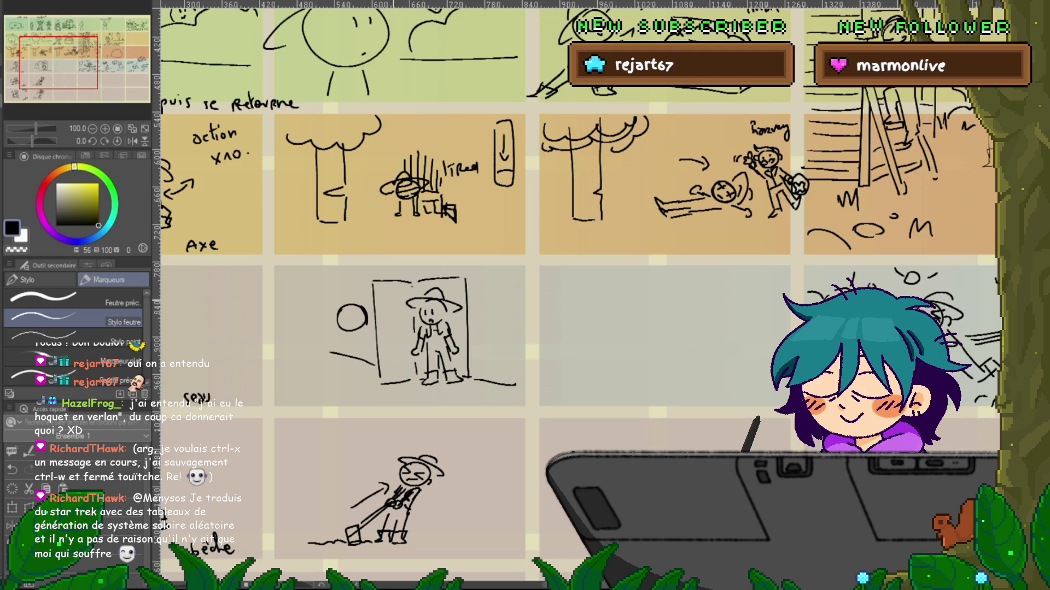
left_click_drag(362, 331, 335, 313)
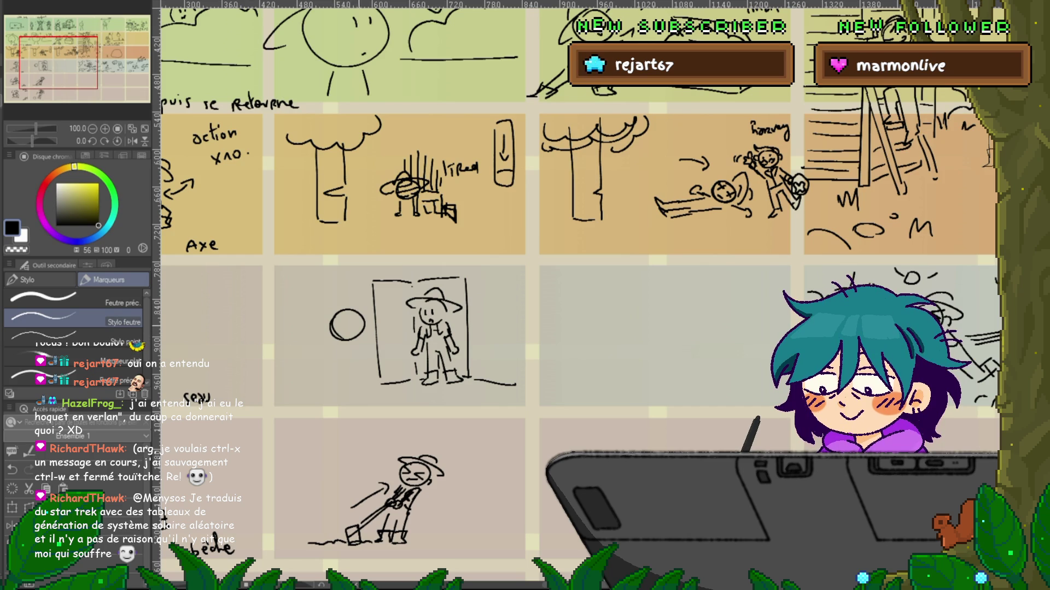
- Pen face and wavy-hair details into the circle so it peeks at the farmer
left_click_drag(353, 331, 362, 325)
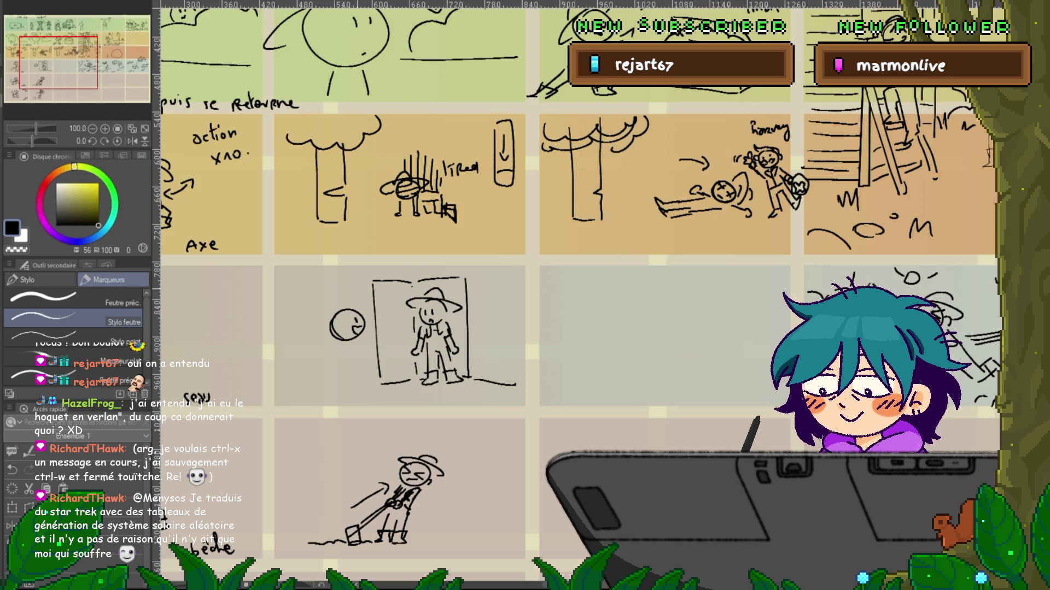
left_click_drag(331, 309, 336, 311)
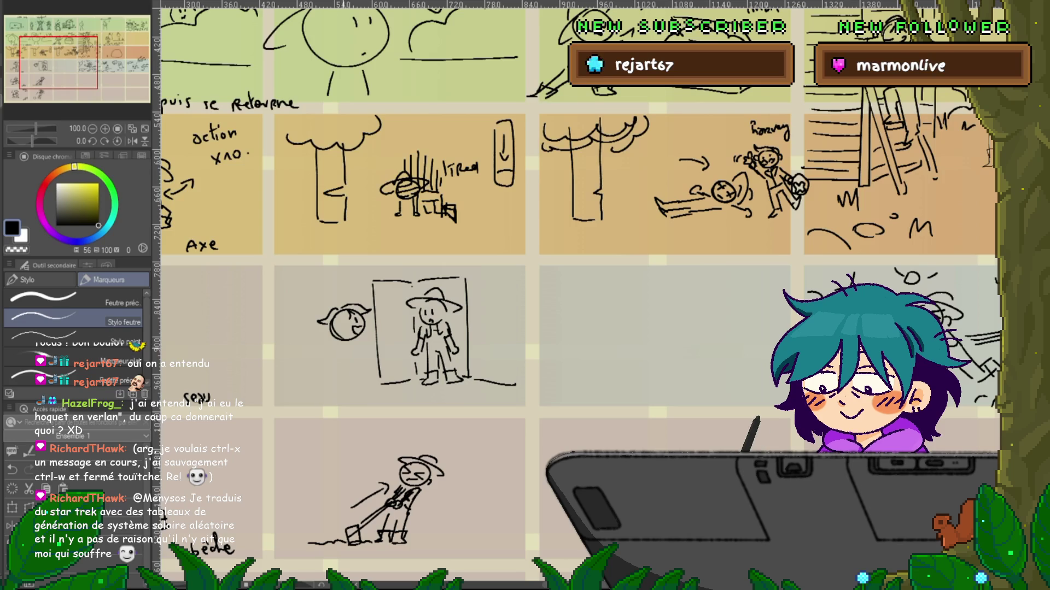
mouse_move(338, 324)
left_mouse_down()
mouse_move(345, 331)
mouse_move(315, 377)
mouse_move(327, 375)
left_mouse_up()
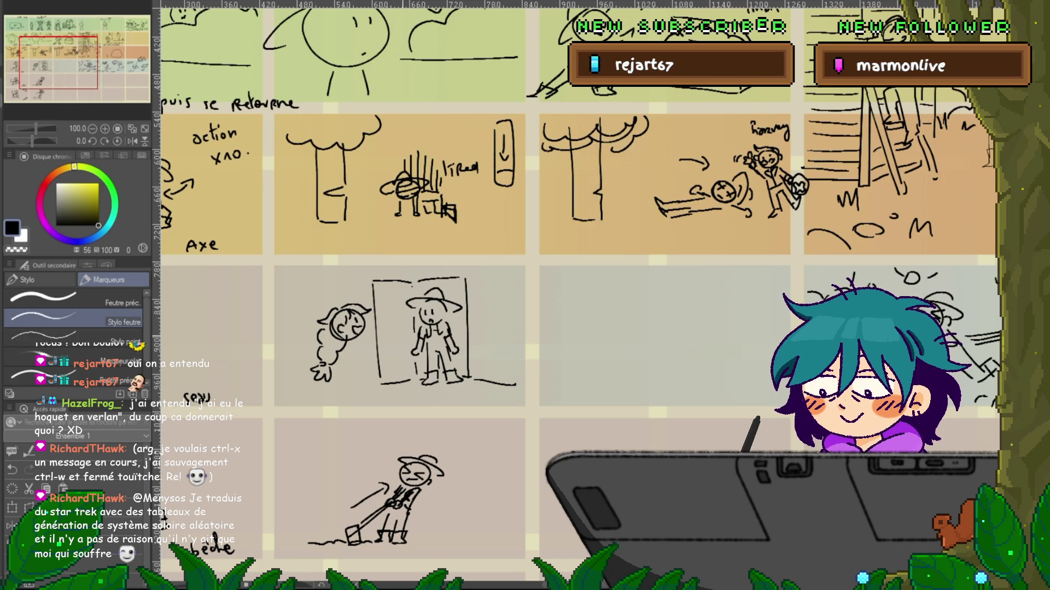
scroll(576, 291, "up", 1)
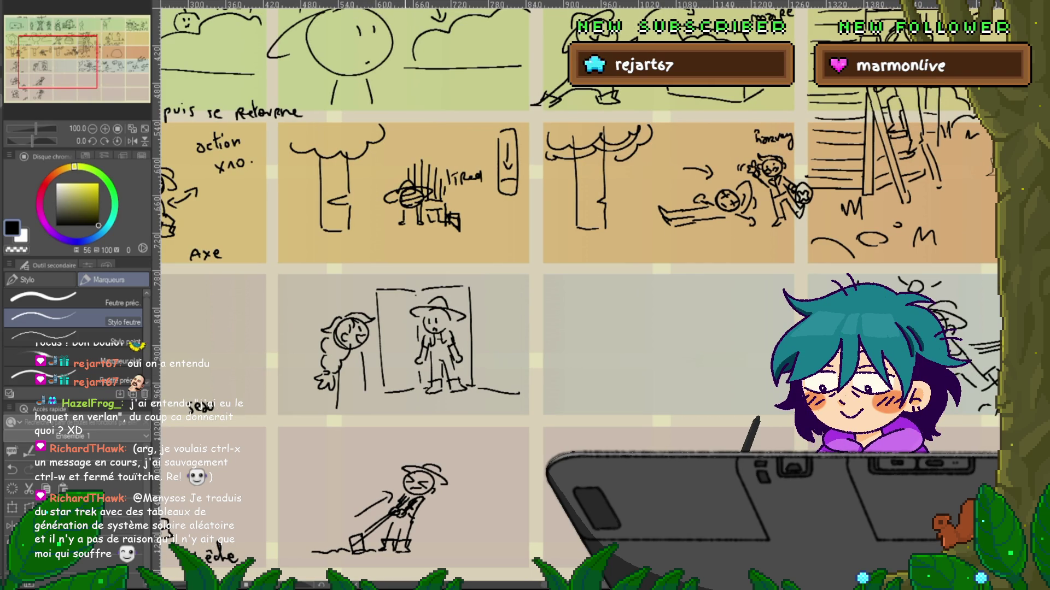
left_click_drag(576, 291, 490, 317)
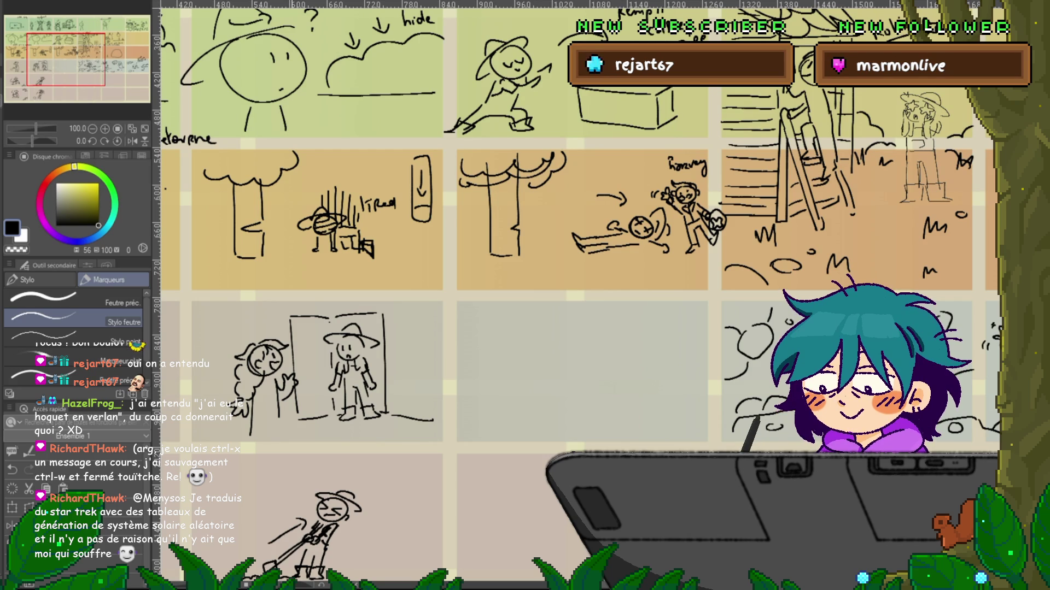
- Add a '?' beside the doorway figure and motion ticks by the waving hand
left_click_drag(396, 326, 400, 332)
left_click(400, 336)
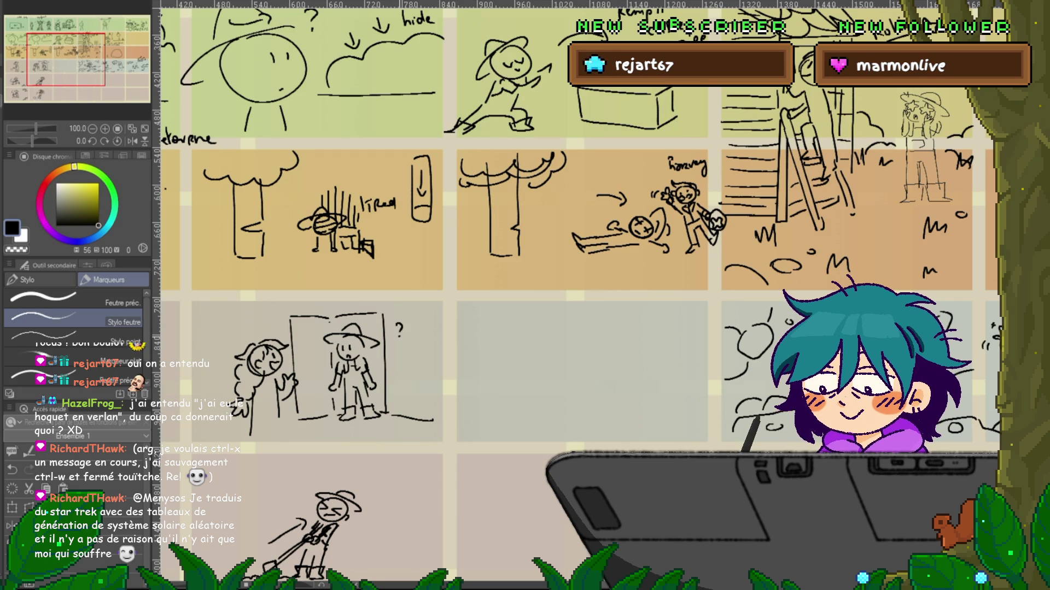
left_click_drag(307, 383, 308, 389)
left_click_drag(312, 384, 312, 390)
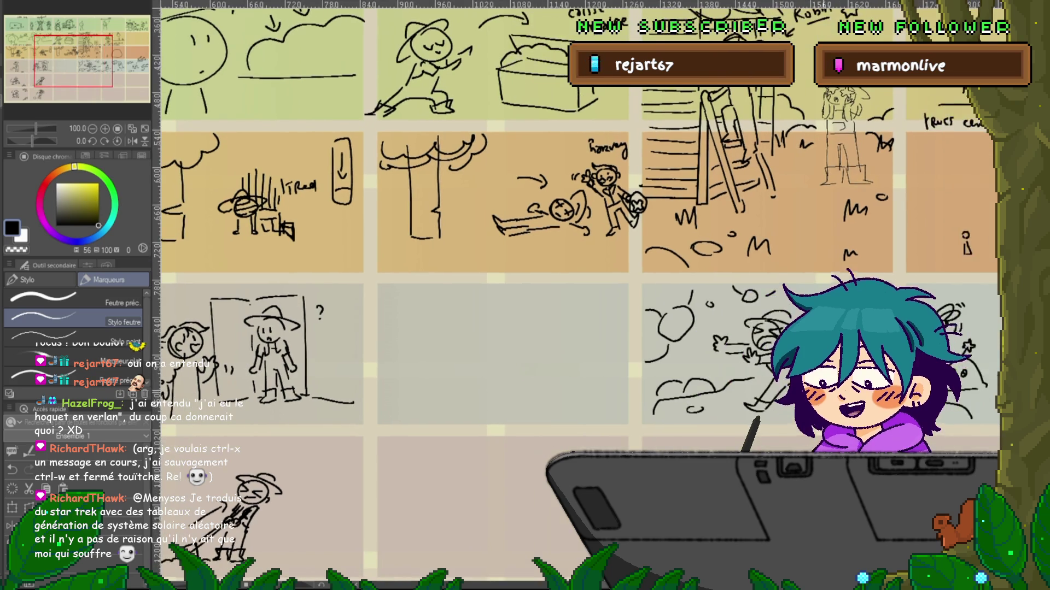
- In the empty grey panel, draw an outstretched hand toward a round-headed, floppy-eared creature with dot eyes and a body
left_click_drag(711, 273, 240, 260)
left_click_drag(328, 274, 732, 241)
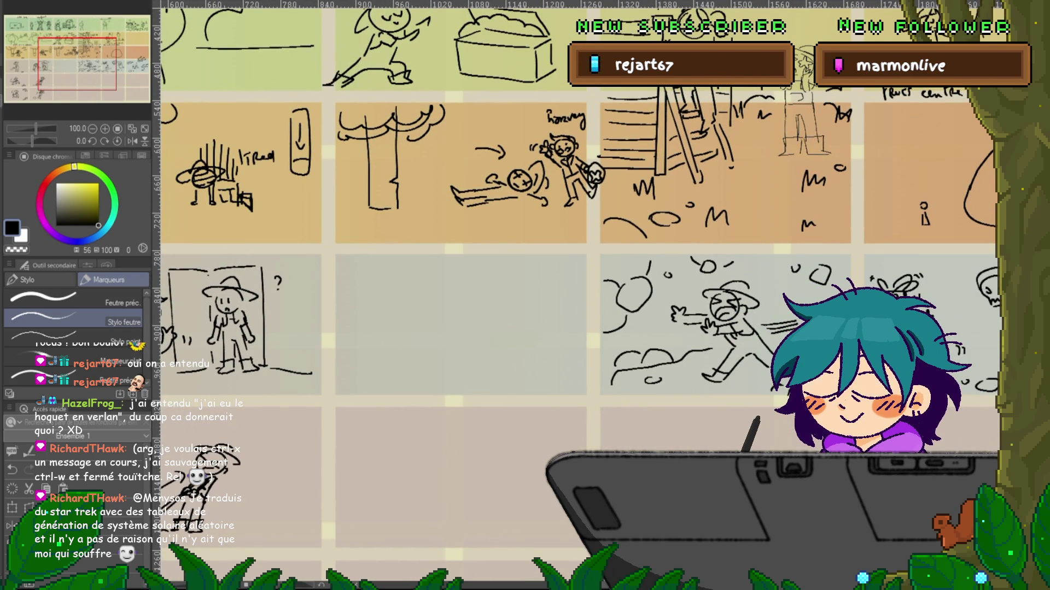
mouse_move(492, 273)
left_mouse_down()
mouse_move(656, 257)
mouse_move(628, 263)
mouse_move(565, 322)
mouse_move(544, 327)
left_mouse_up()
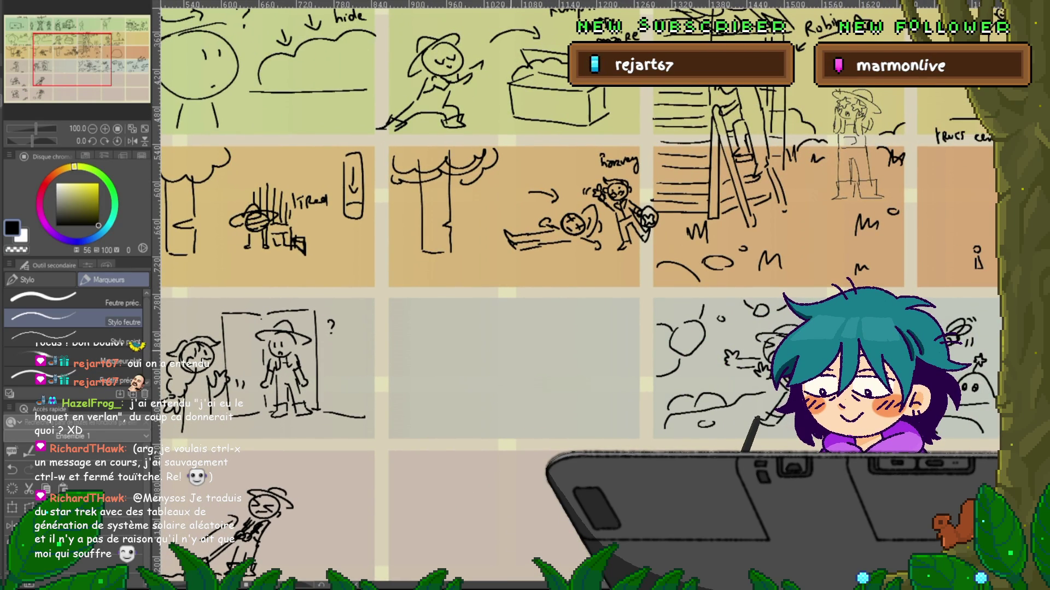
left_click_drag(519, 327, 534, 334)
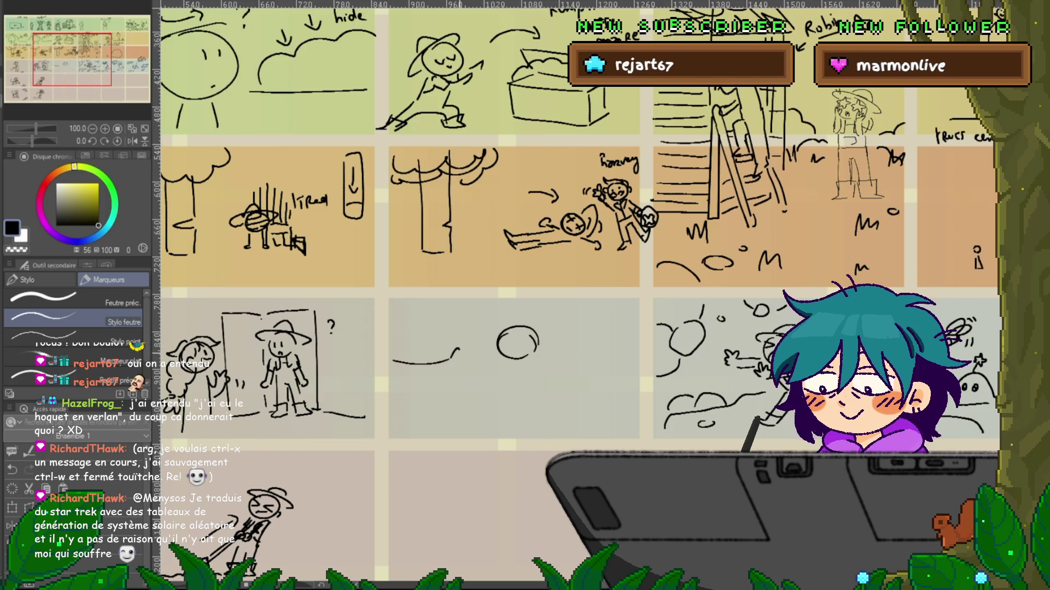
left_click_drag(392, 361, 400, 396)
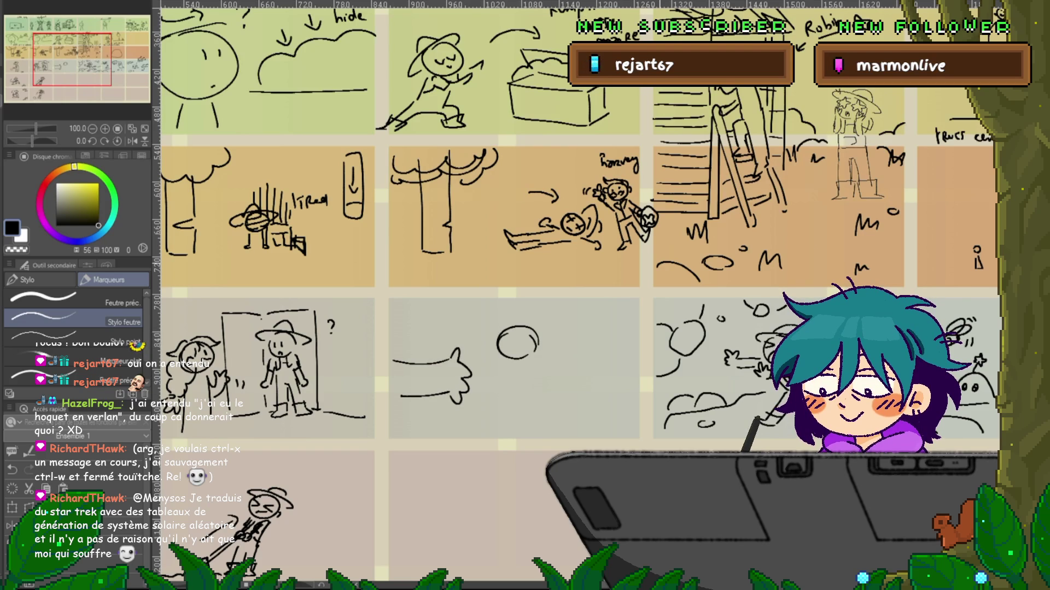
mouse_move(535, 333)
left_mouse_down()
mouse_move(543, 350)
mouse_move(480, 365)
left_mouse_up()
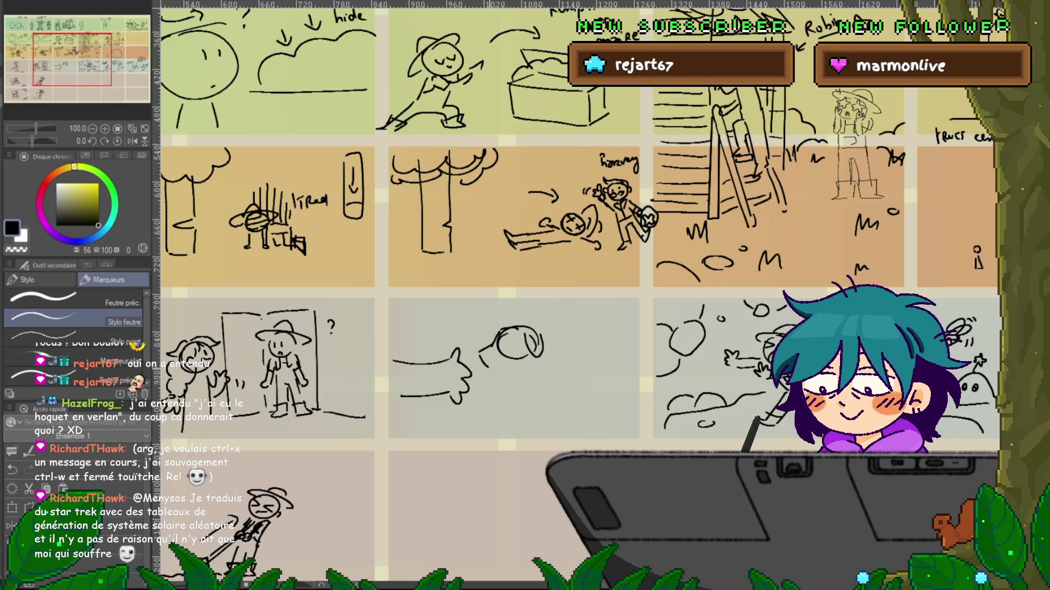
left_click(504, 343)
left_click(515, 342)
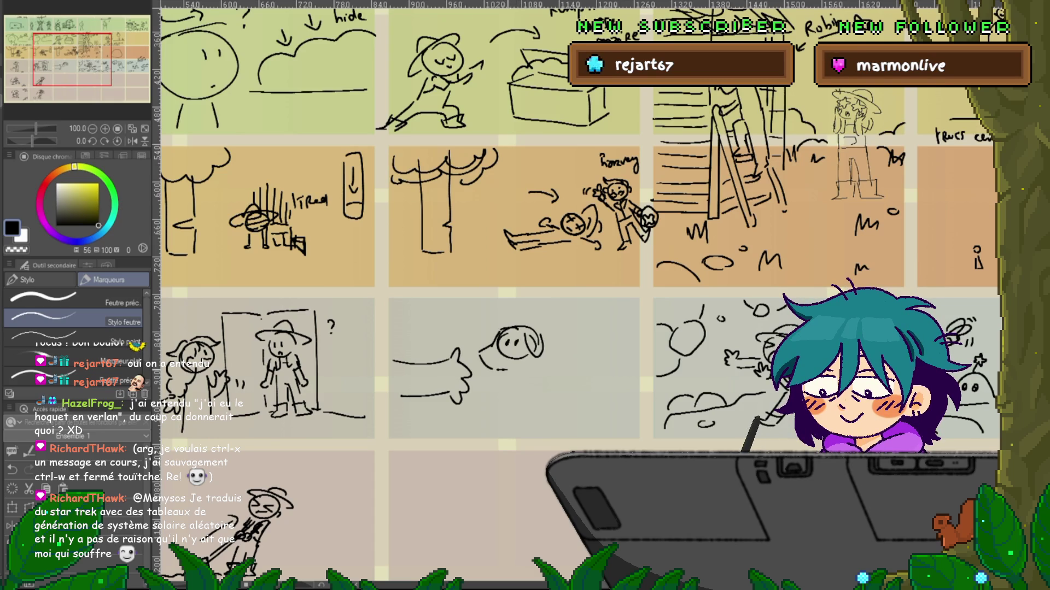
left_click_drag(547, 373, 563, 418)
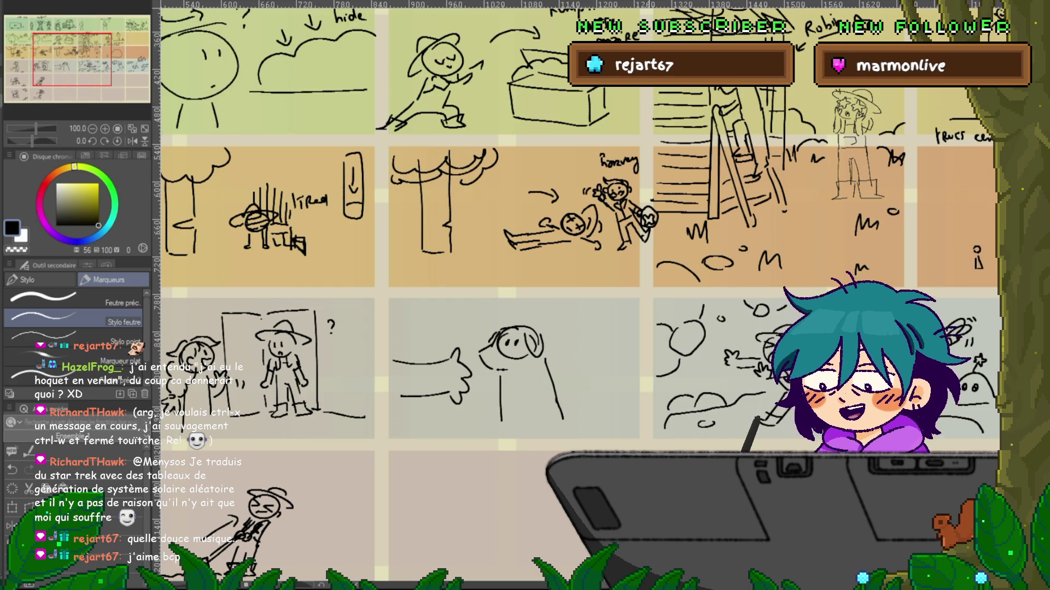
- Scroll the canvas right and up to the filled-chest and ladder panels
scroll(576, 290, "right", 3)
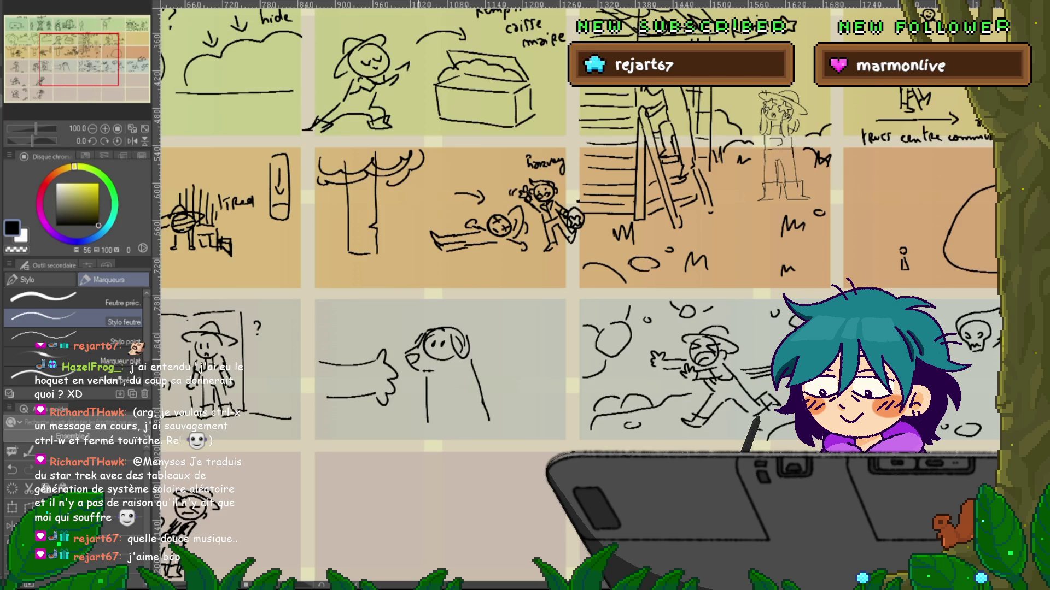
scroll(579, 290, "right", 5)
scroll(580, 290, "up", 2)
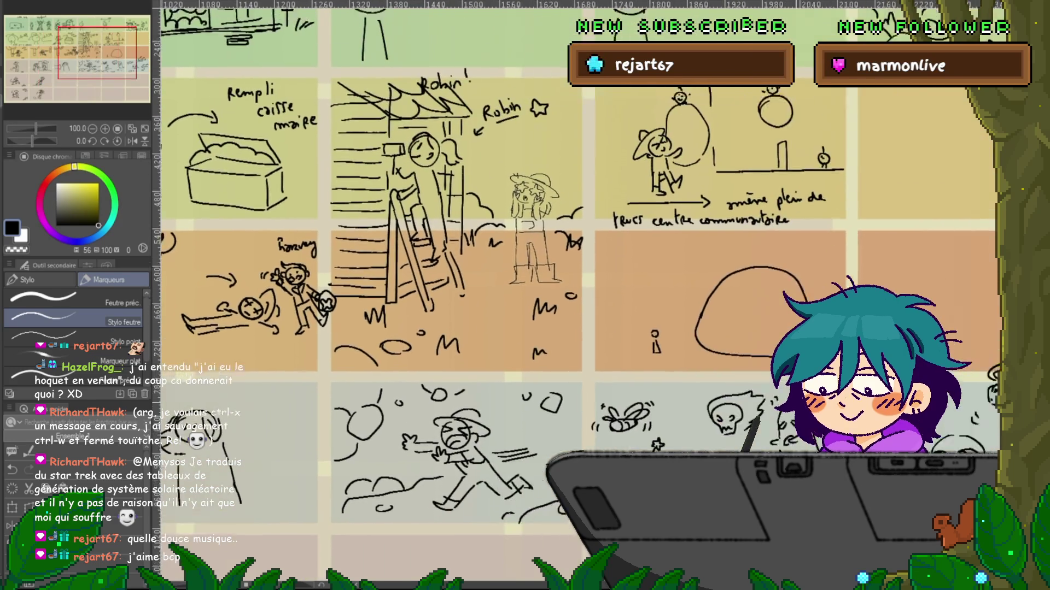
scroll(576, 289, "right", 3)
scroll(576, 290, "left", 3)
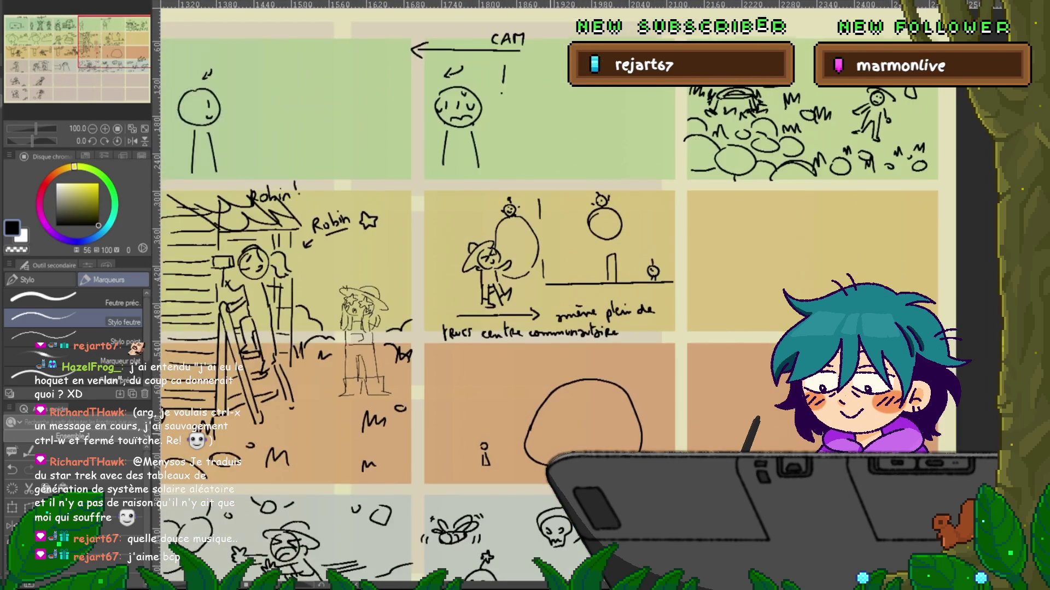
scroll(577, 289, "left", 4)
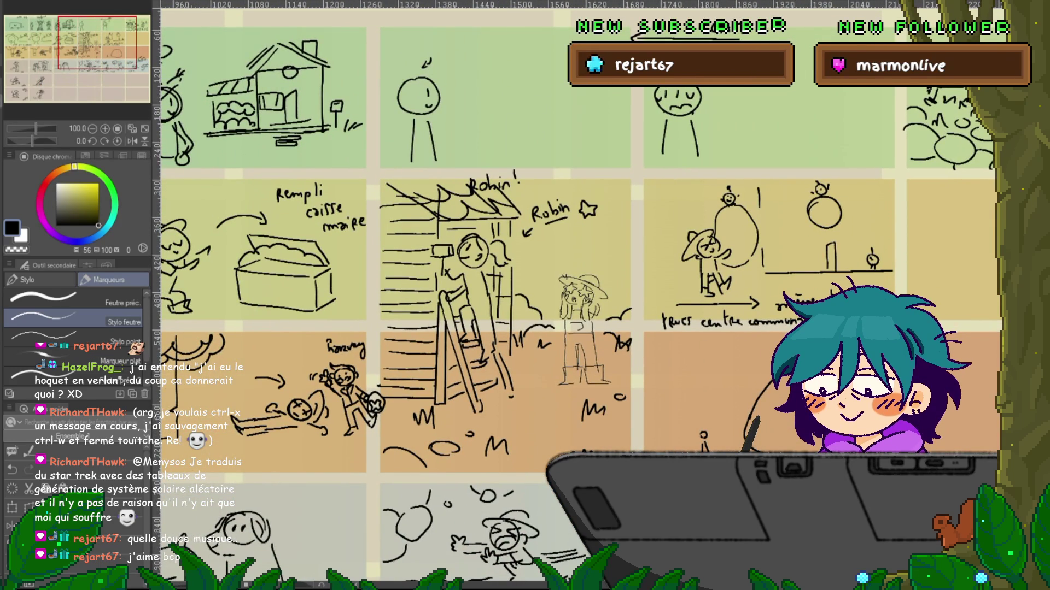
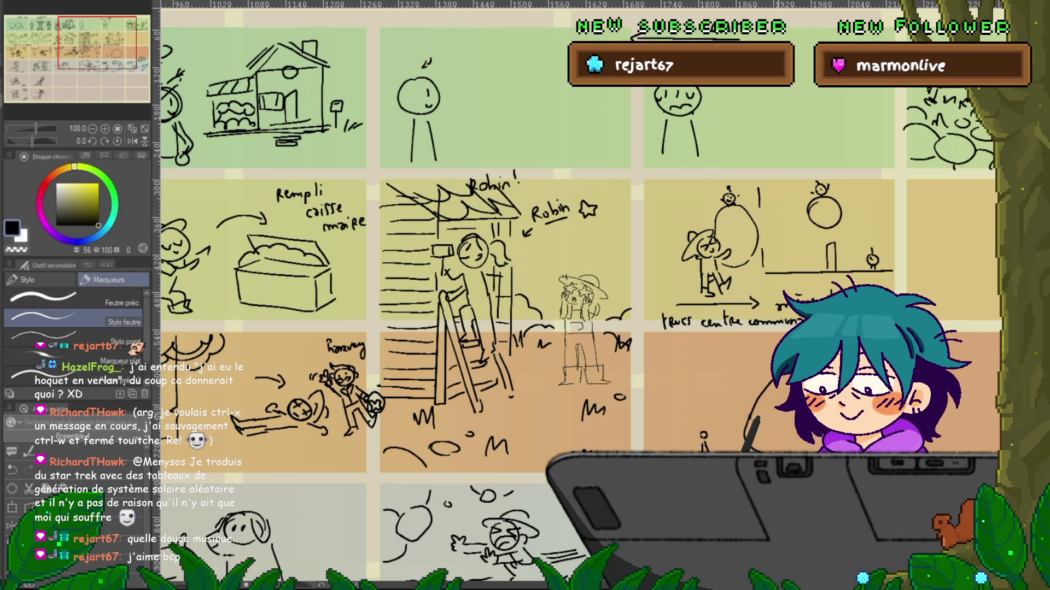
- Sketch a small mushroom with grass tufts in the empty yellow right-hand panel
scroll(579, 296, "right", 5)
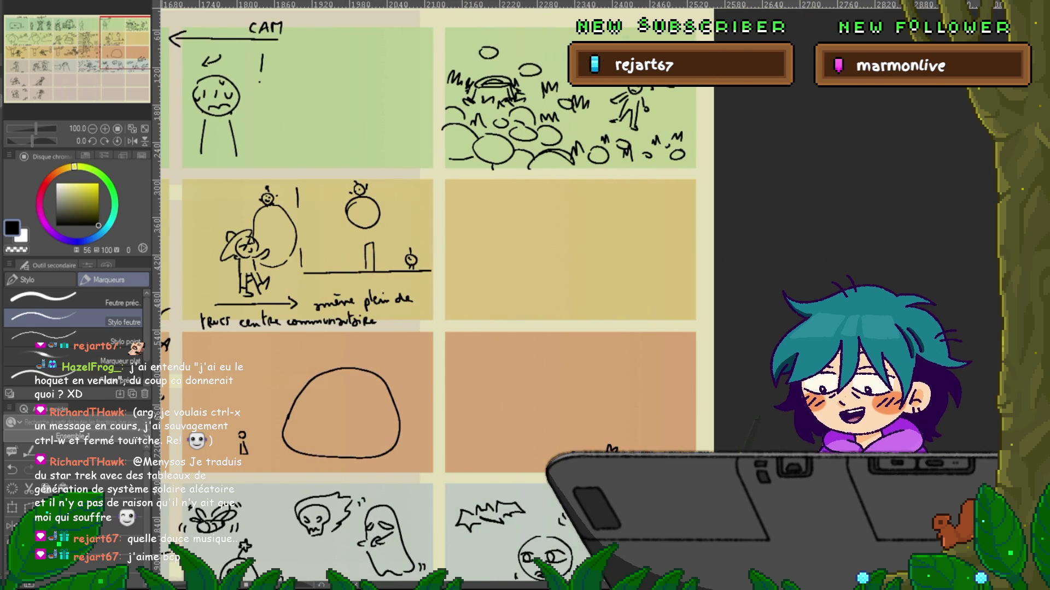
scroll(432, 295, "right", 3)
scroll(431, 295, "up", 3)
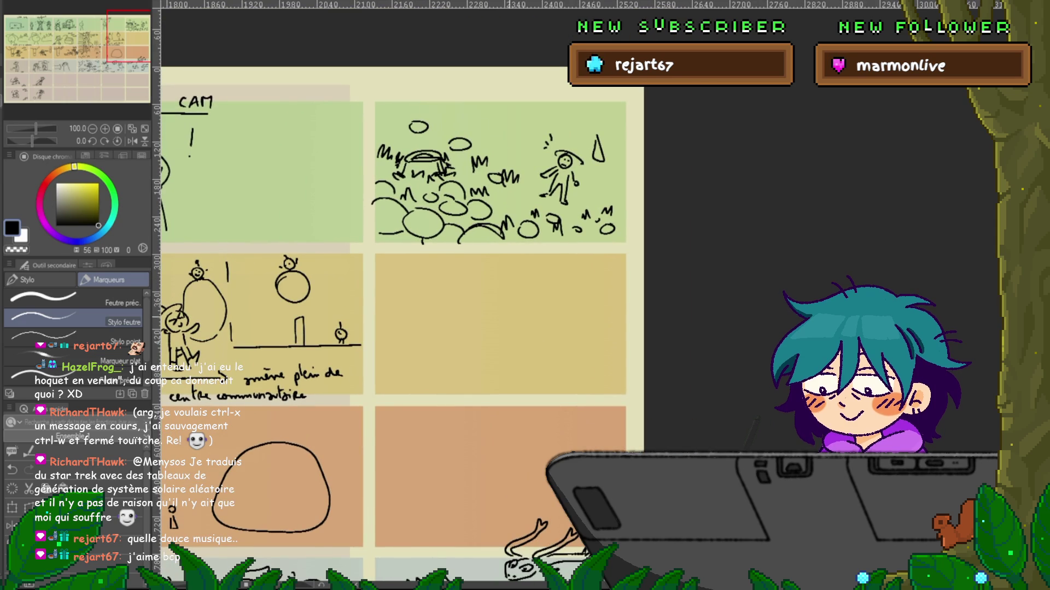
mouse_move(413, 349)
left_mouse_down()
mouse_move(463, 343)
mouse_move(428, 371)
mouse_move(441, 365)
mouse_move(363, 382)
left_mouse_up()
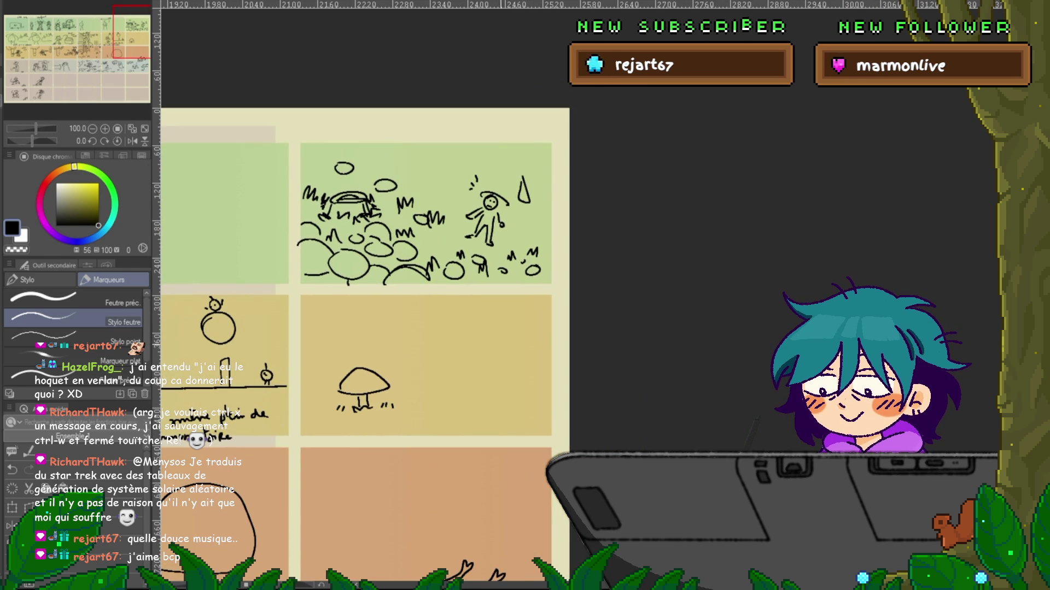
- Draw a fluffy flower head with a dotted centre and a stem right of the mushroom
left_click_drag(509, 359, 520, 348)
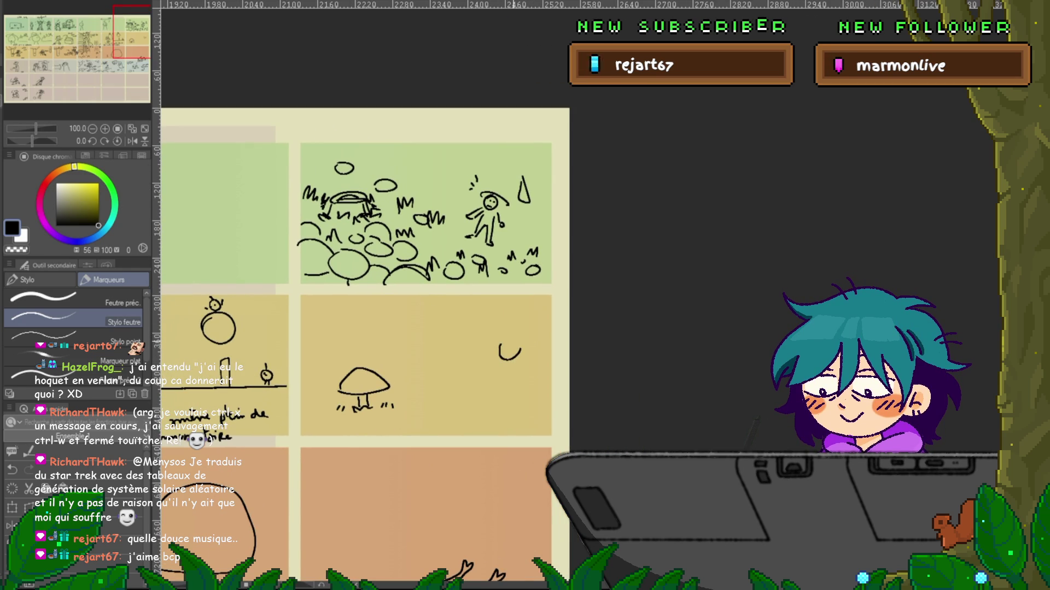
key("ctrl+z")
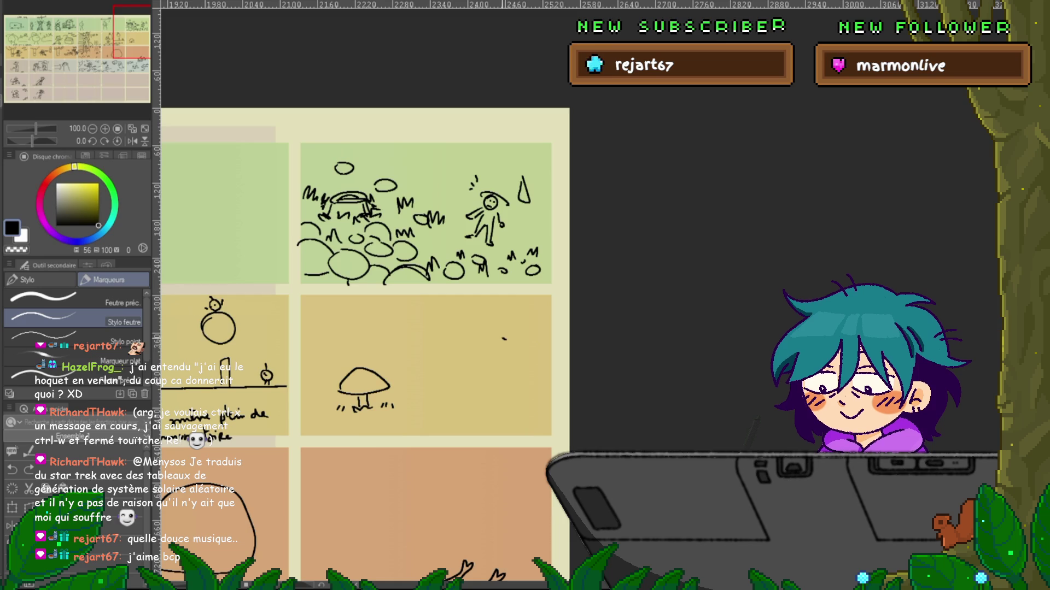
left_click_drag(504, 339, 511, 361)
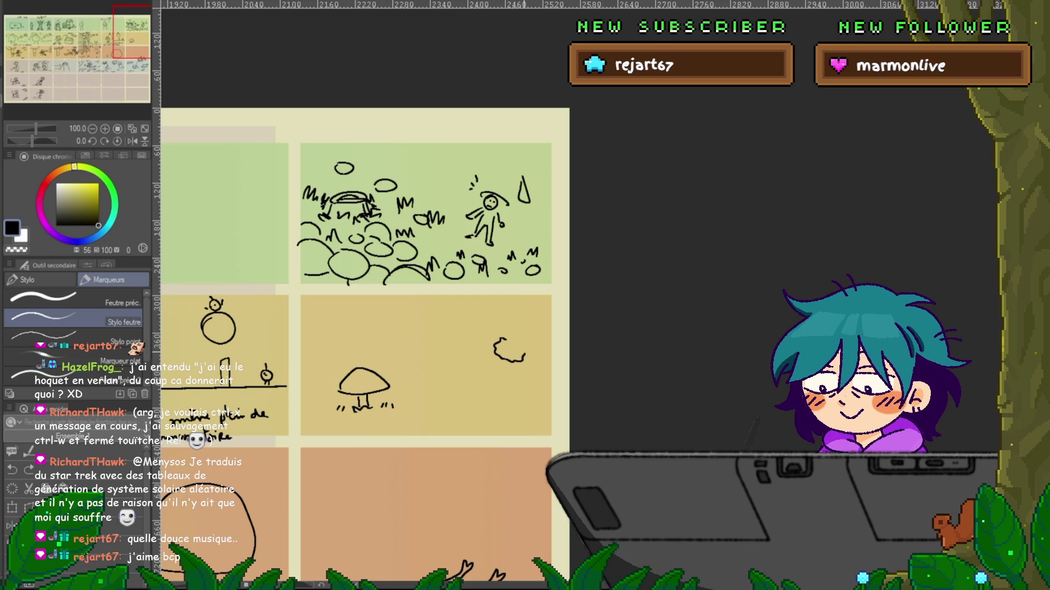
left_click(509, 352)
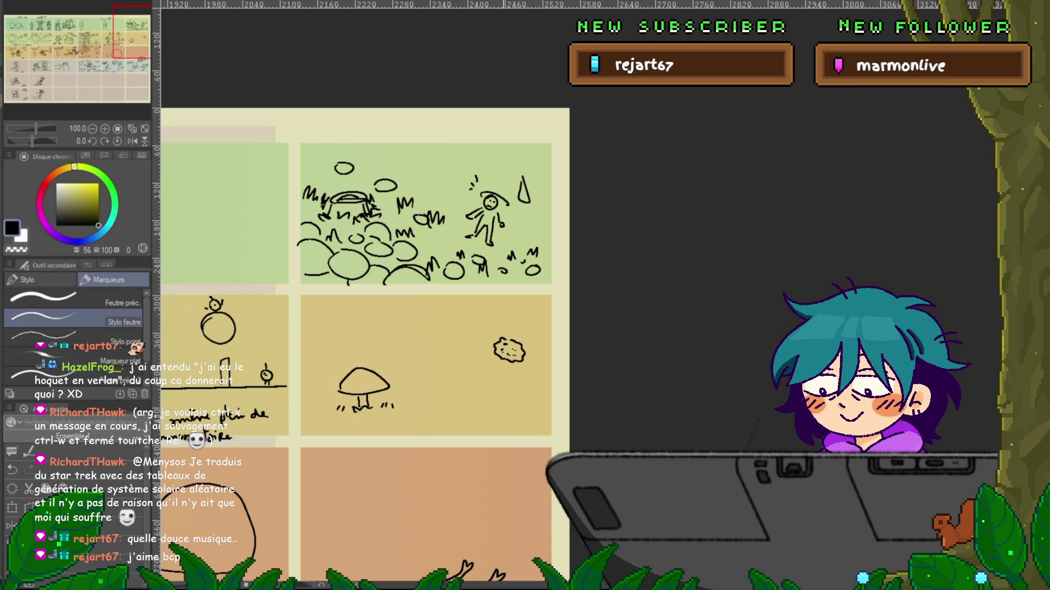
left_click_drag(500, 360, 490, 385)
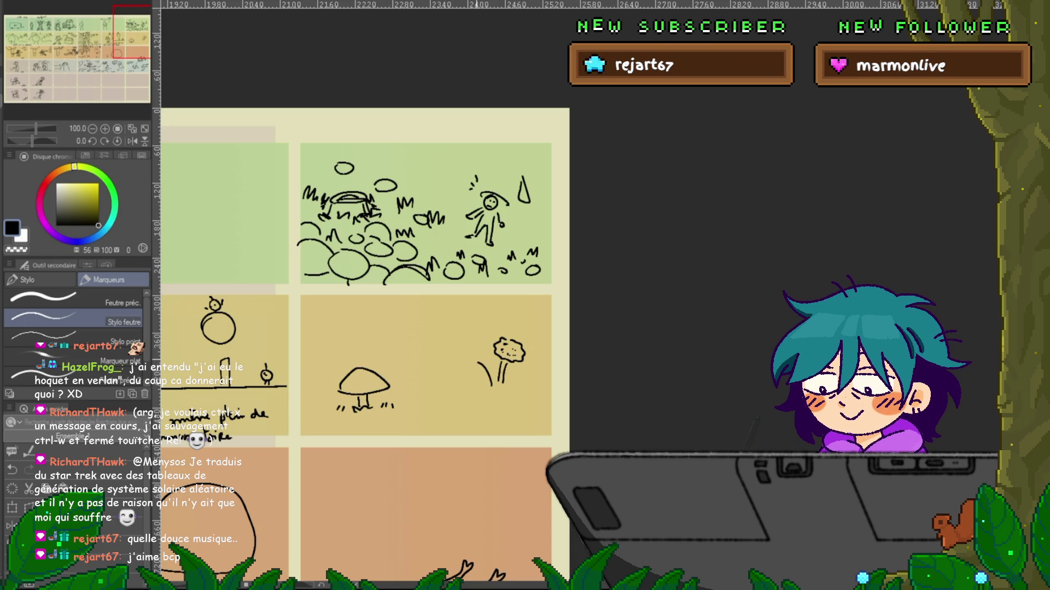
- Add a second flower head to its left and extend its stem downward
mouse_move(466, 349)
left_mouse_down()
mouse_move(477, 361)
mouse_move(456, 365)
mouse_move(467, 371)
left_mouse_up()
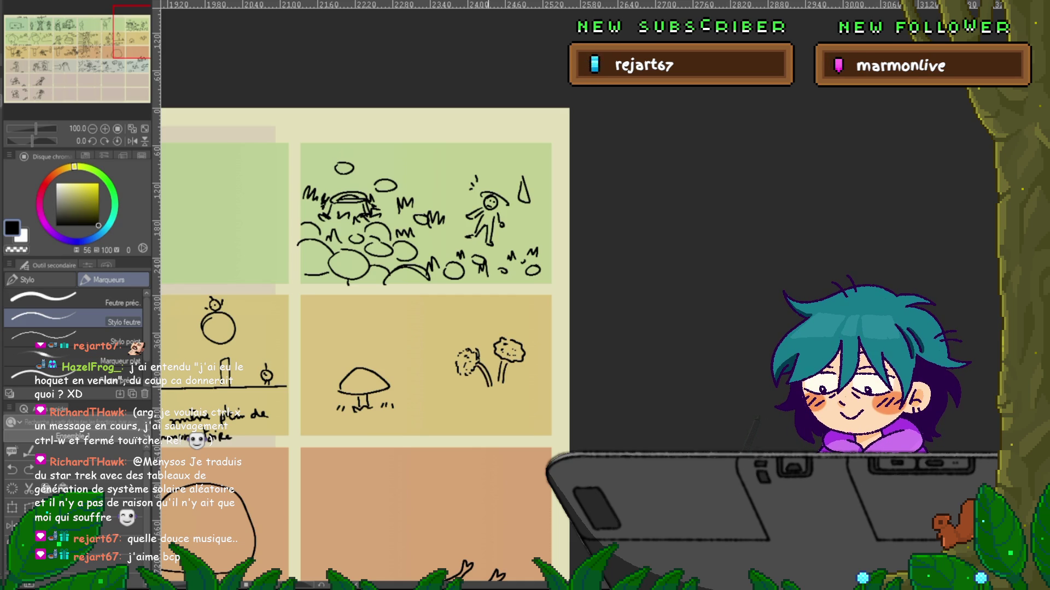
left_click_drag(463, 377, 469, 387)
key("ctrl+z")
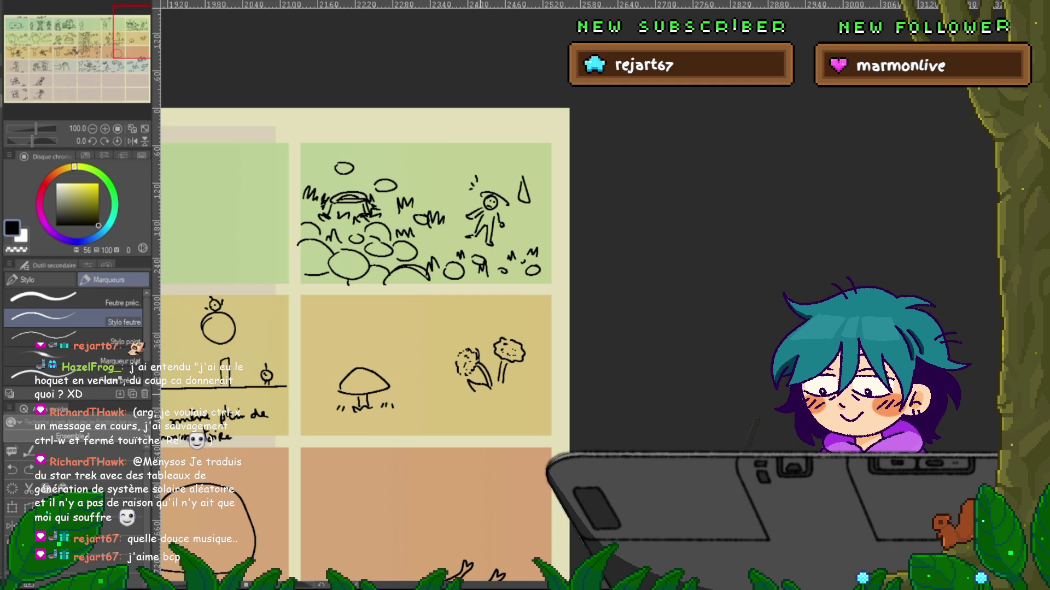
left_click_drag(485, 383, 475, 408)
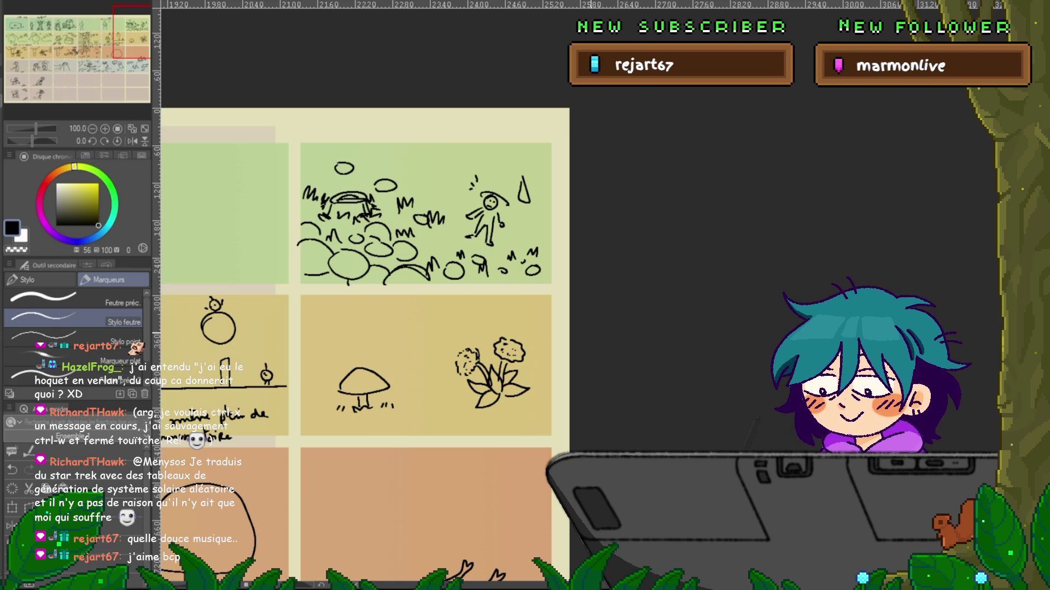
left_click_drag(361, 290, 372, 292)
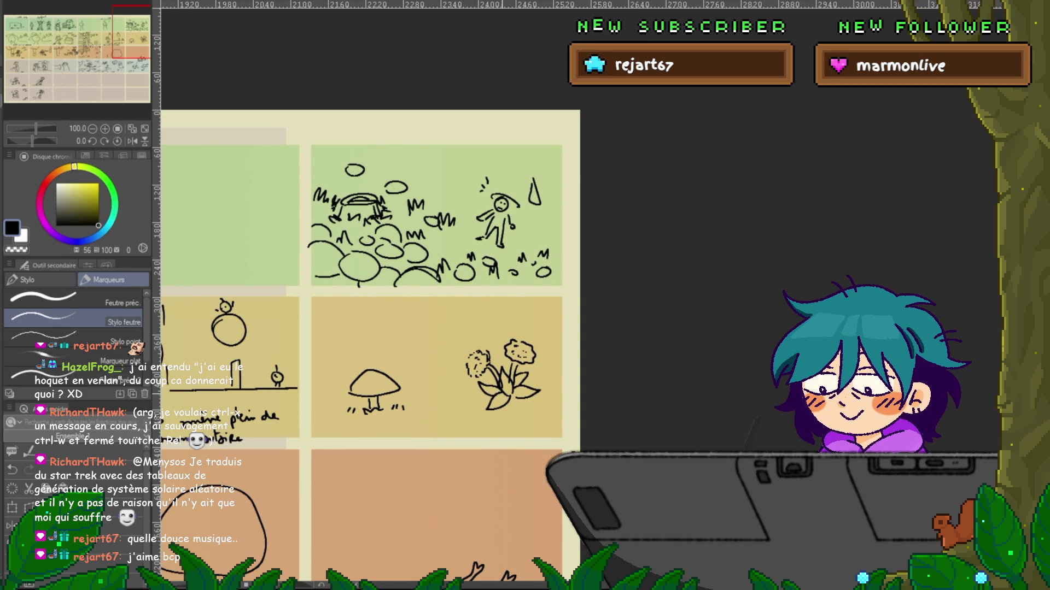
mouse_move(361, 289)
left_mouse_down()
mouse_move(395, 295)
mouse_move(406, 217)
mouse_move(384, 199)
left_mouse_up()
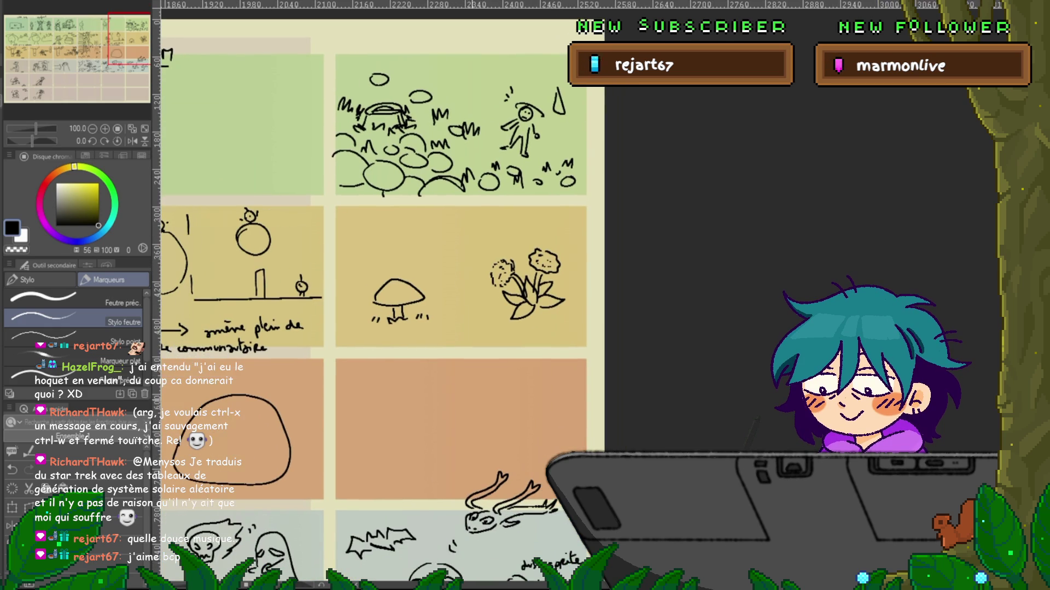
- Draw a small round bulb with a short stem and leaves in the orange panel
key("ctrl+z")
left_click_drag(447, 414, 463, 424)
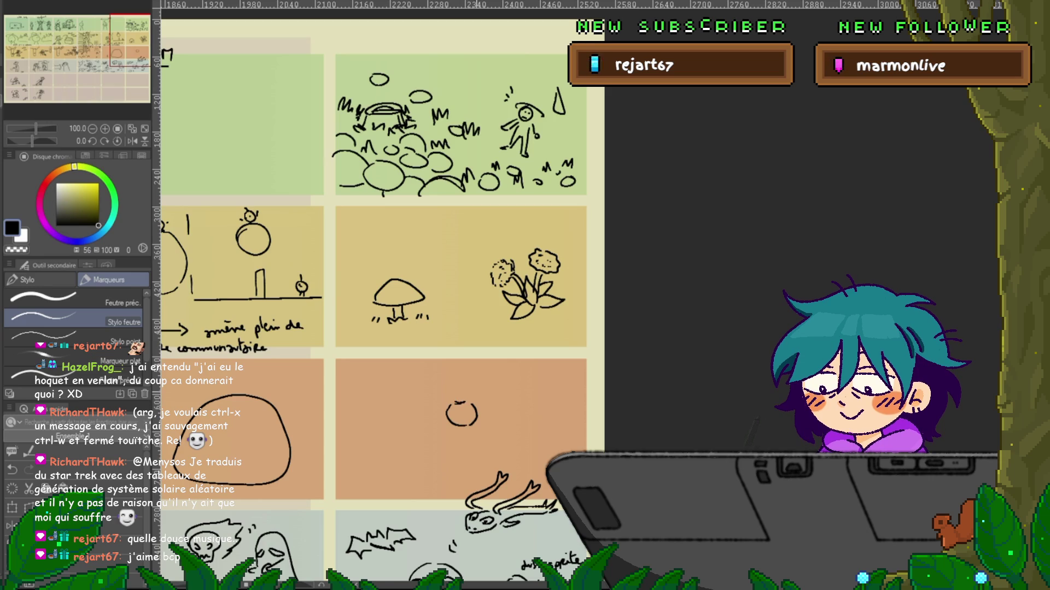
left_click_drag(448, 409, 475, 409)
left_click_drag(383, 274, 375, 304)
left_click_drag(451, 399, 451, 411)
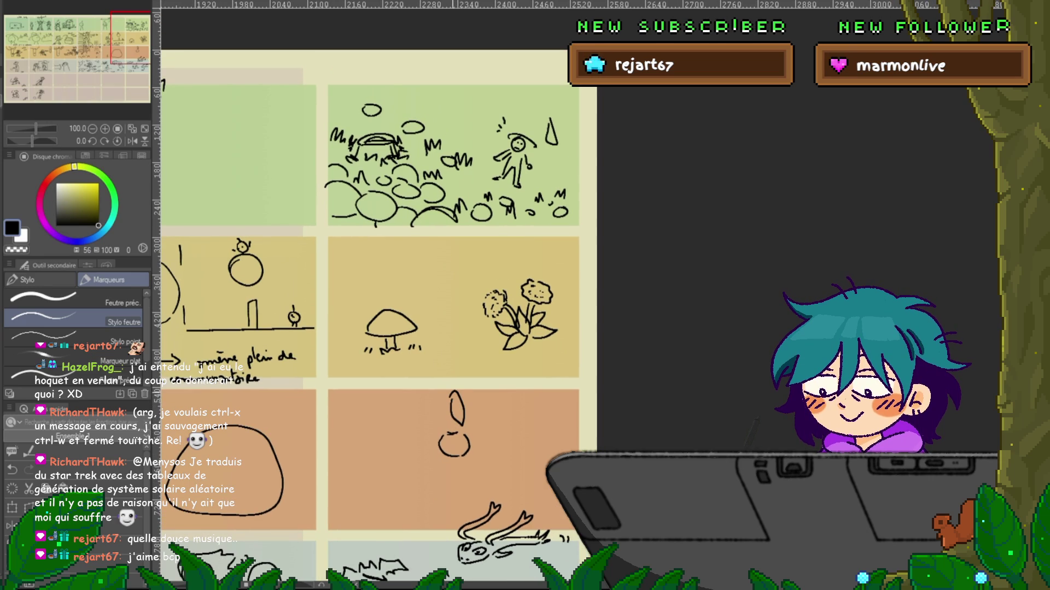
mouse_move(437, 393)
left_mouse_down()
mouse_move(427, 421)
mouse_move(441, 426)
left_mouse_up()
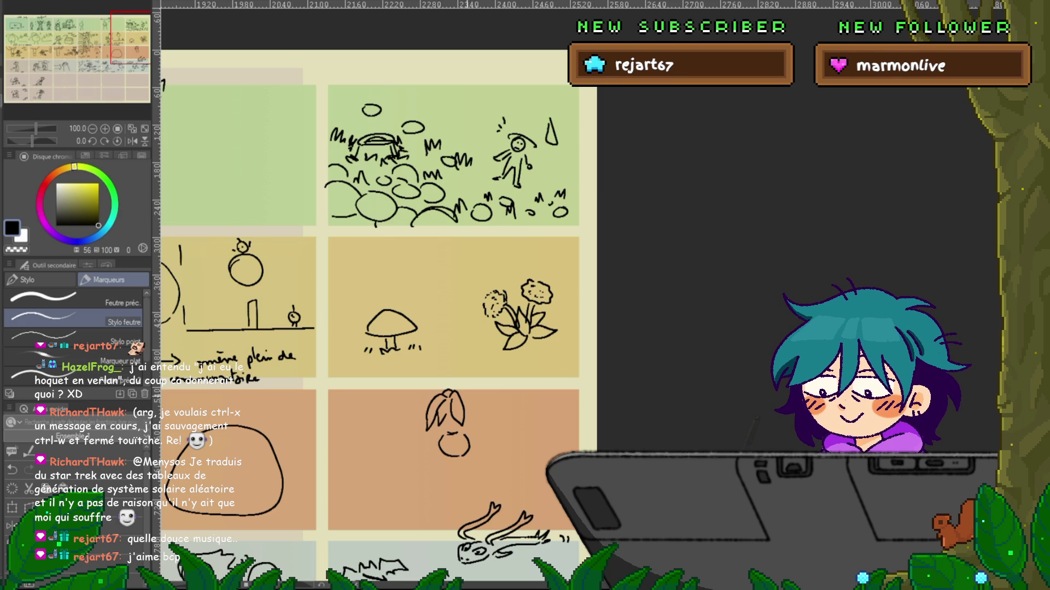
key("ctrl+z")
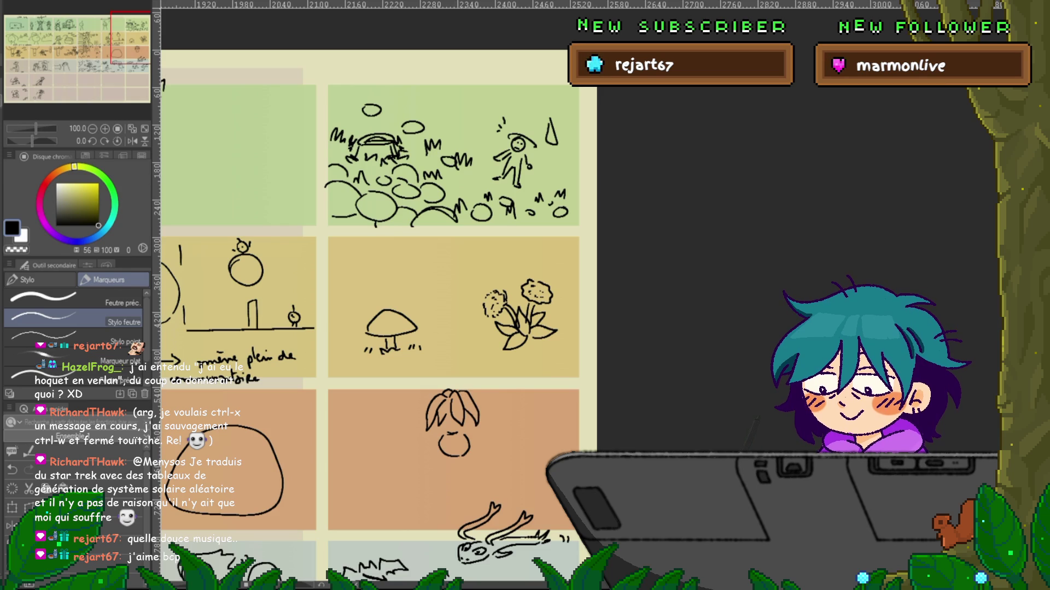
- Lasso the bulb and nudge it into a new position with Free Transform
key("m")
mouse_move(468, 463)
left_mouse_down()
mouse_move(448, 432)
mouse_move(455, 442)
left_mouse_up()
key("ctrl+t")
key("Return")
key("ctrl+d")
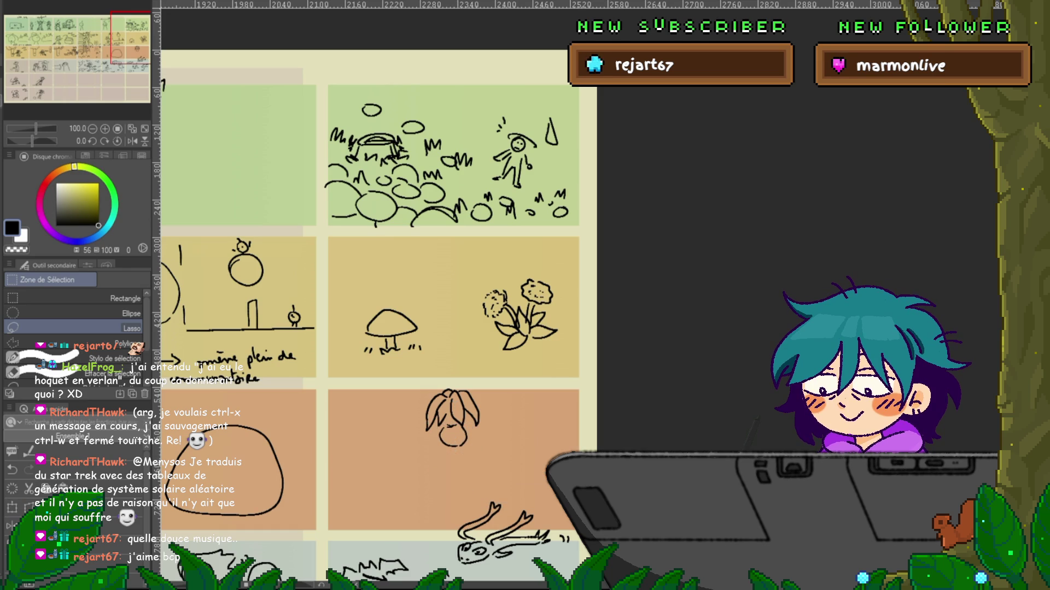
key("p")
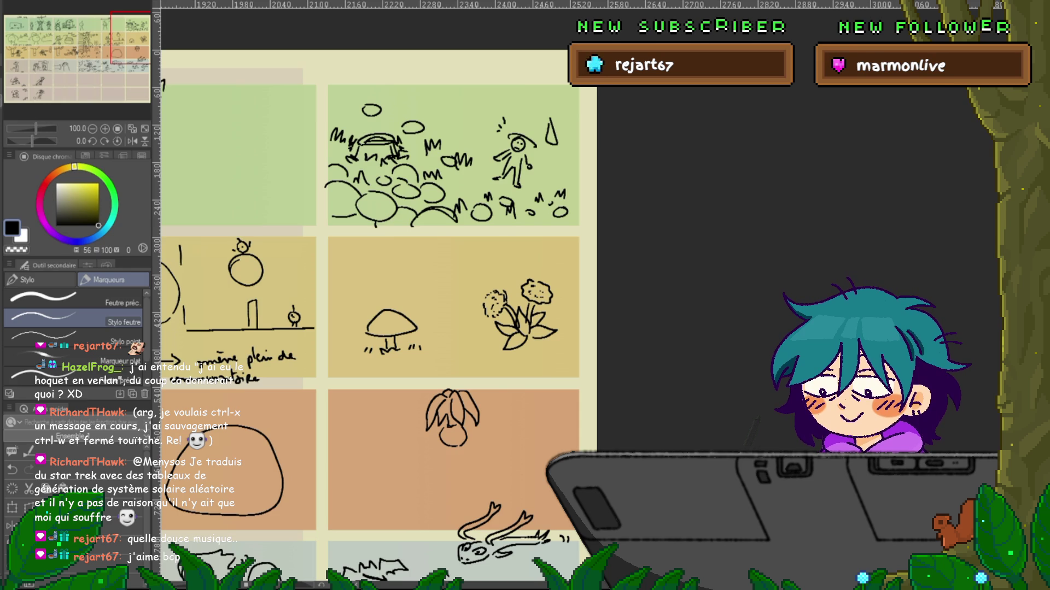
- Draw a leek-like stalk with fanning leaves beside the bulb
left_click_drag(382, 273, 350, 249)
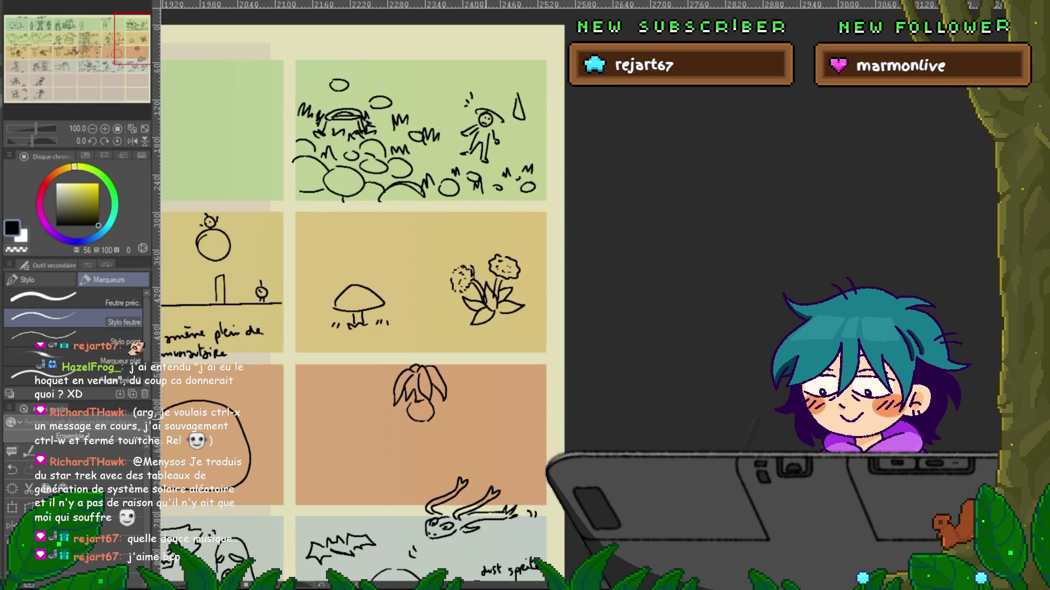
left_click_drag(503, 389, 475, 419)
mouse_move(506, 393)
left_mouse_down()
mouse_move(465, 432)
mouse_move(481, 418)
left_mouse_up()
key("ctrl+z")
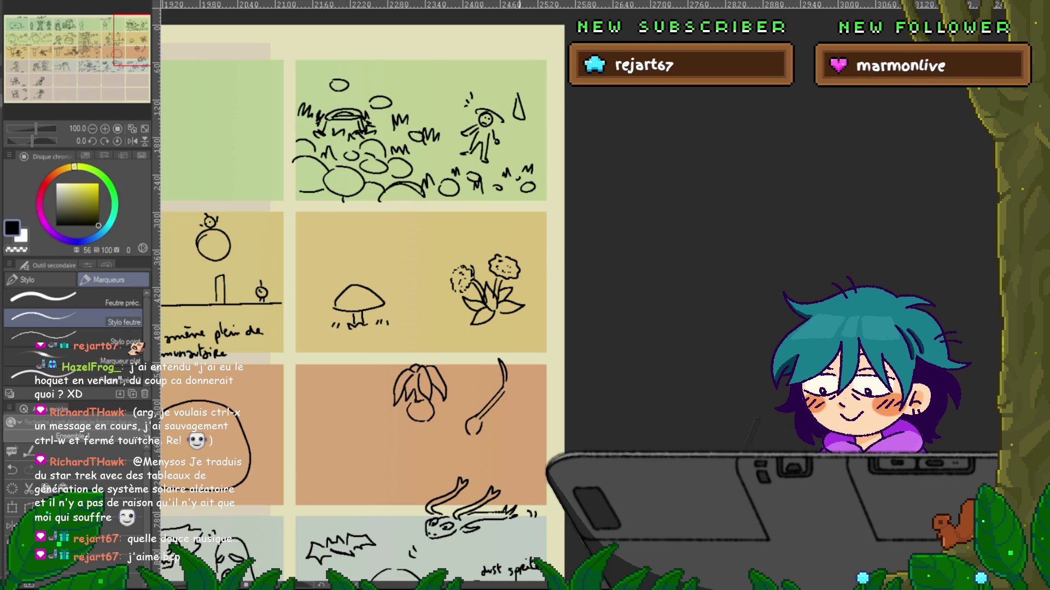
mouse_move(518, 362)
left_mouse_down()
mouse_move(507, 383)
mouse_move(537, 389)
left_mouse_up()
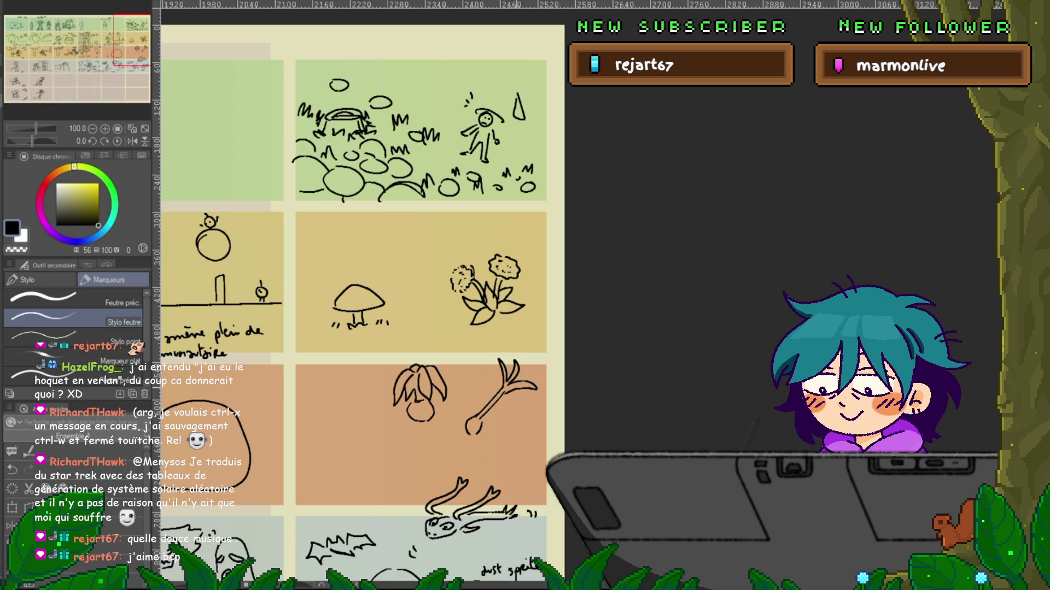
left_click_drag(356, 301, 506, 279)
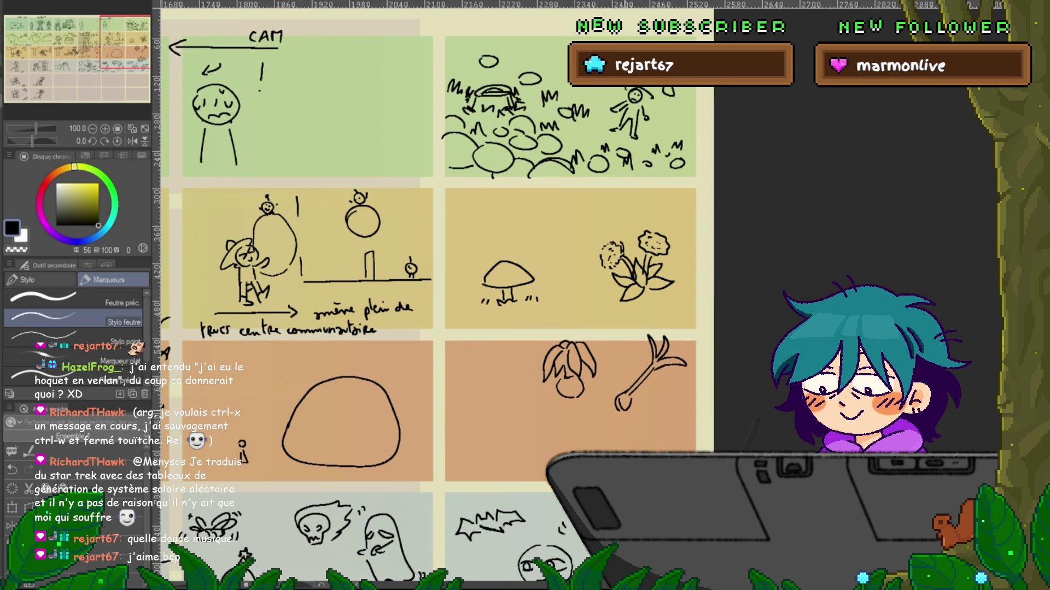
- Draw a bumpy raspberry with a stem left of the drooping bulb
left_click_drag(383, 273, 362, 285)
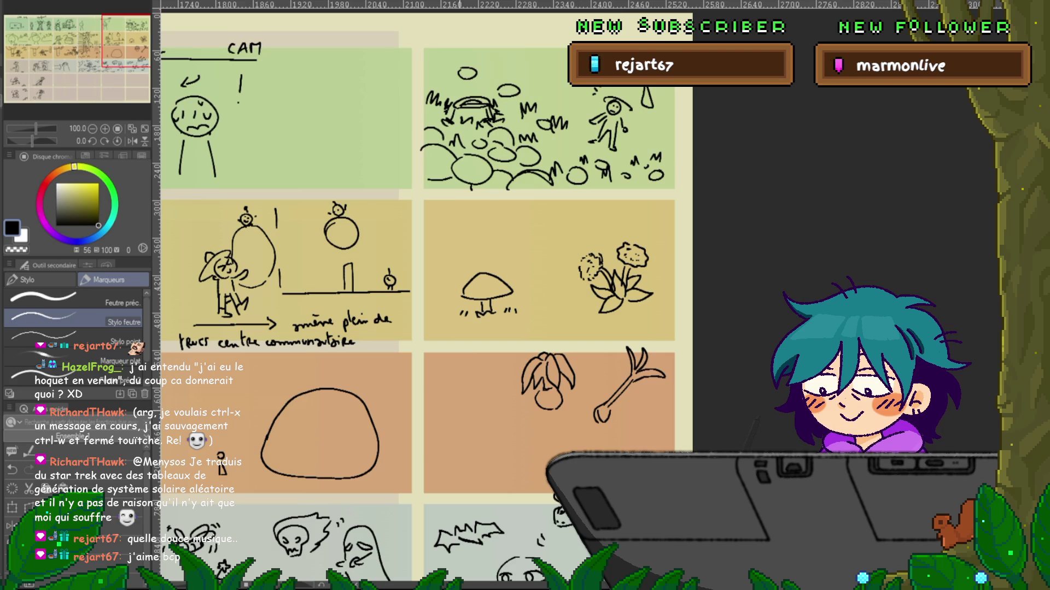
left_click_drag(454, 409, 441, 443)
left_click_drag(469, 409, 447, 449)
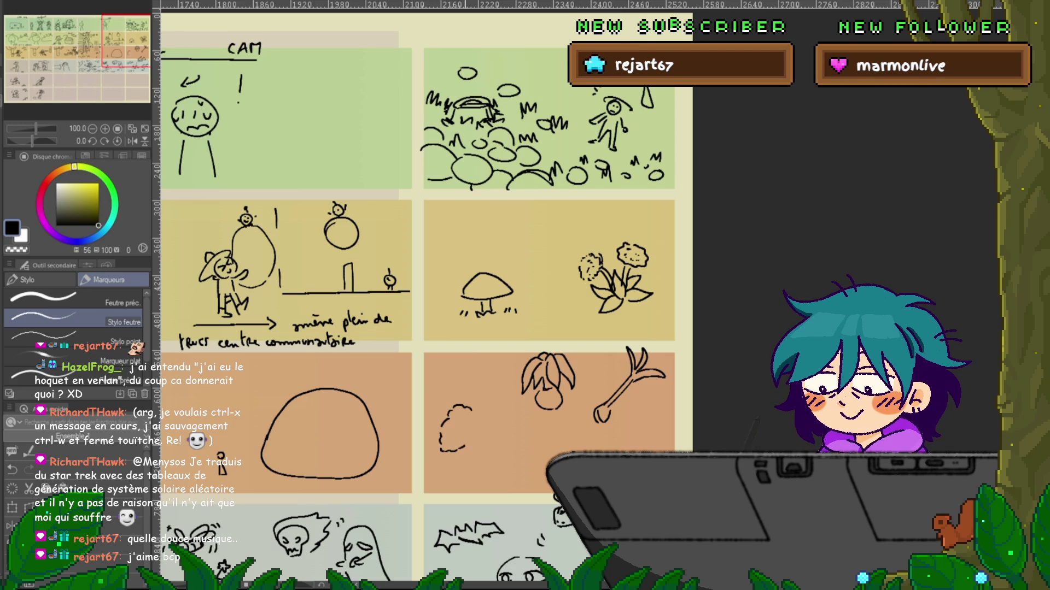
left_click_drag(454, 409, 481, 431)
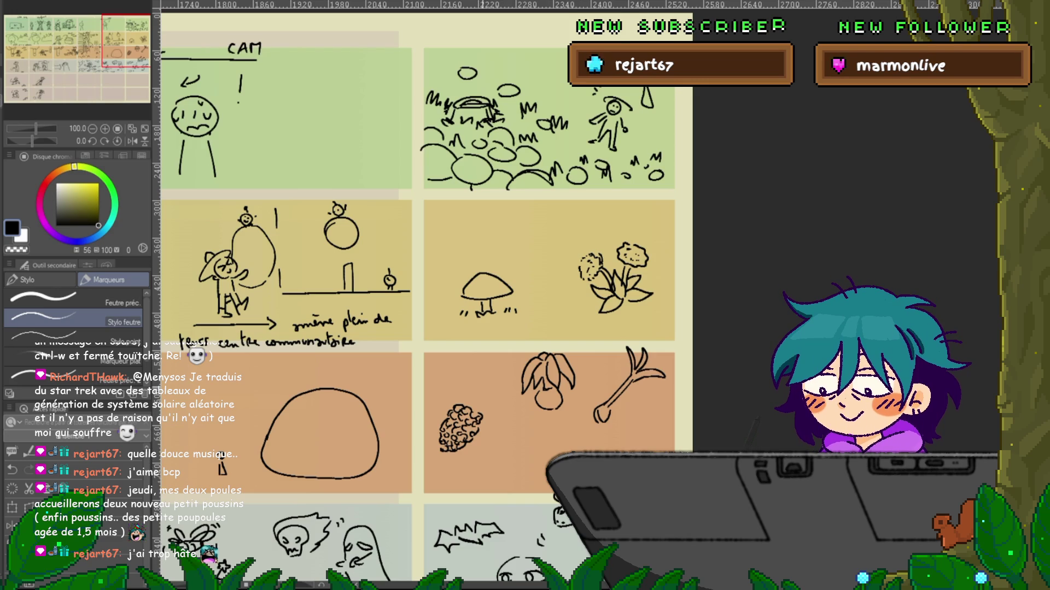
left_click_drag(455, 409, 469, 400)
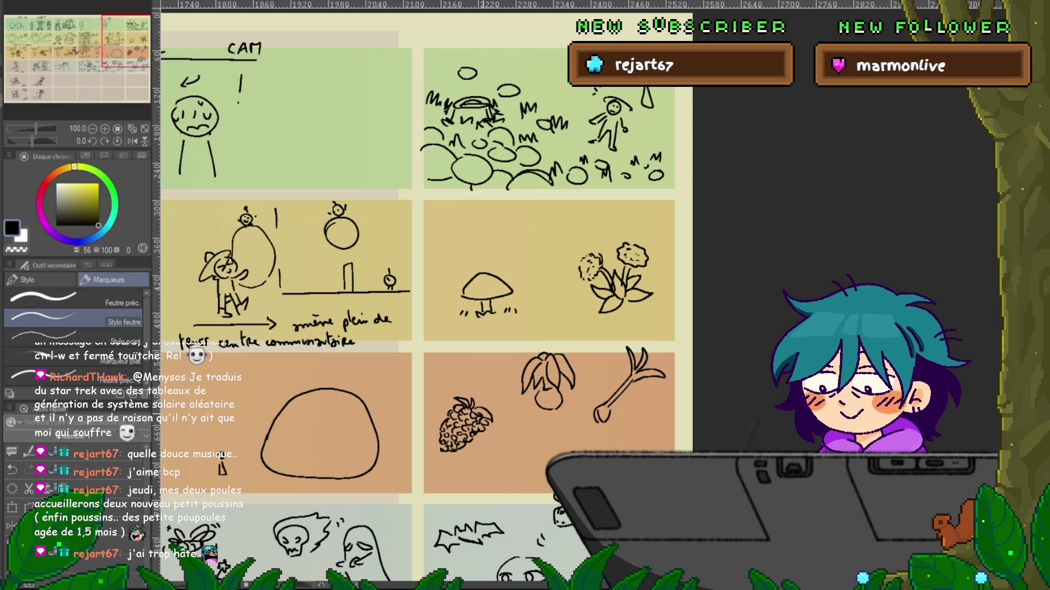
left_click_drag(427, 306, 479, 273)
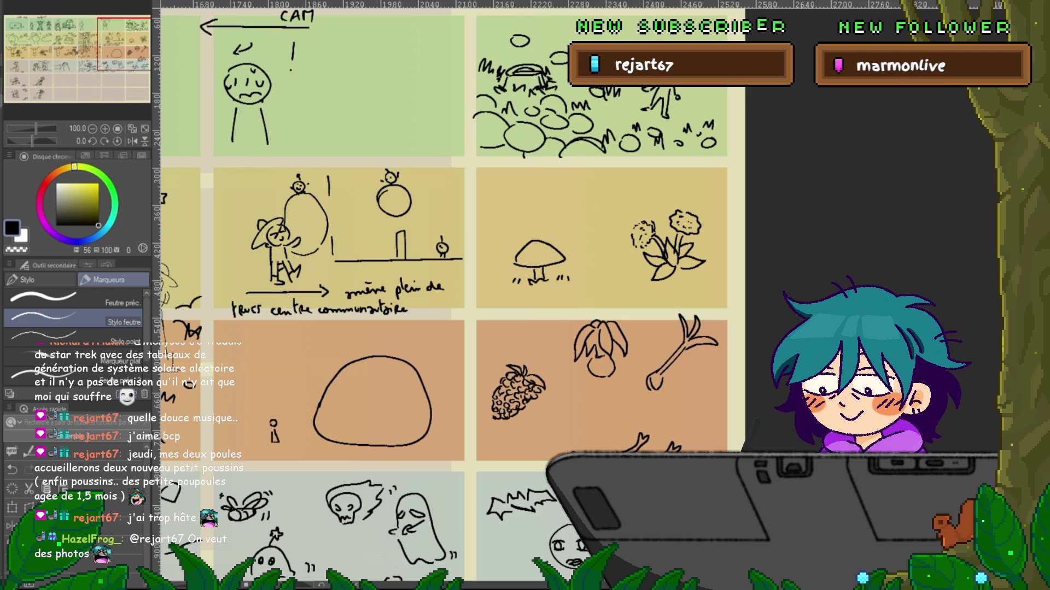
left_click_drag(492, 274, 375, 368)
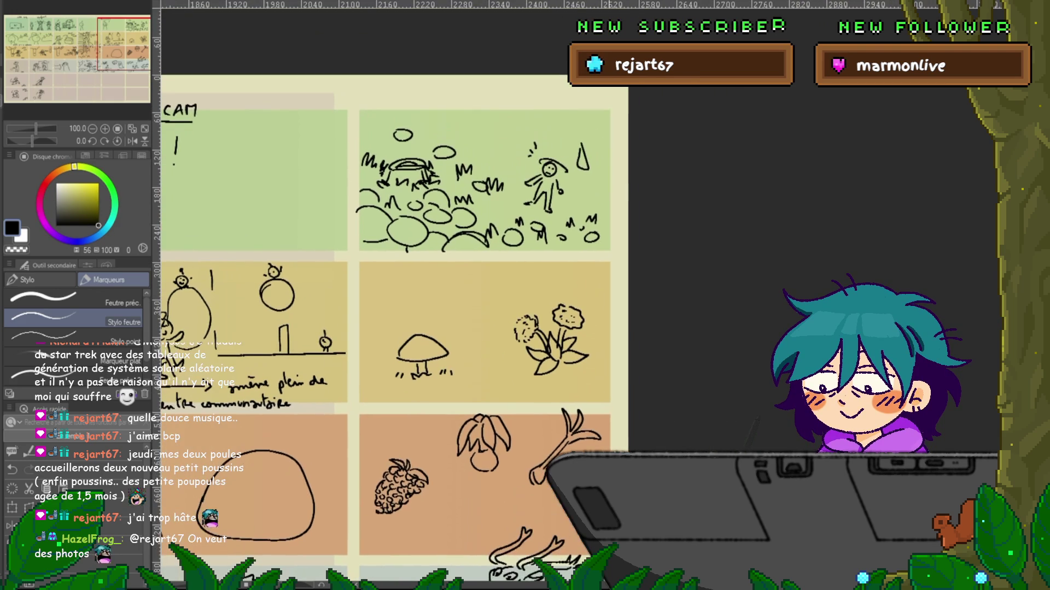
- Draw a small round table with legs in the yellow mushroom panel
left_click_drag(444, 283, 471, 282)
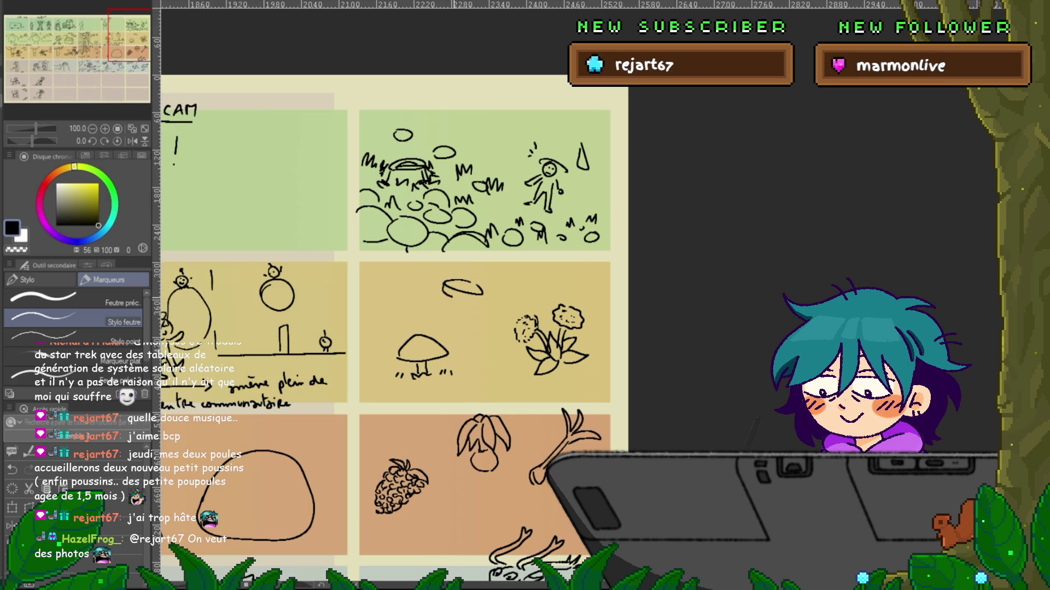
mouse_move(443, 292)
left_mouse_down()
mouse_move(483, 298)
mouse_move(453, 313)
left_mouse_up()
mouse_move(465, 300)
left_mouse_down()
mouse_move(466, 313)
mouse_move(455, 314)
mouse_move(470, 314)
left_mouse_up()
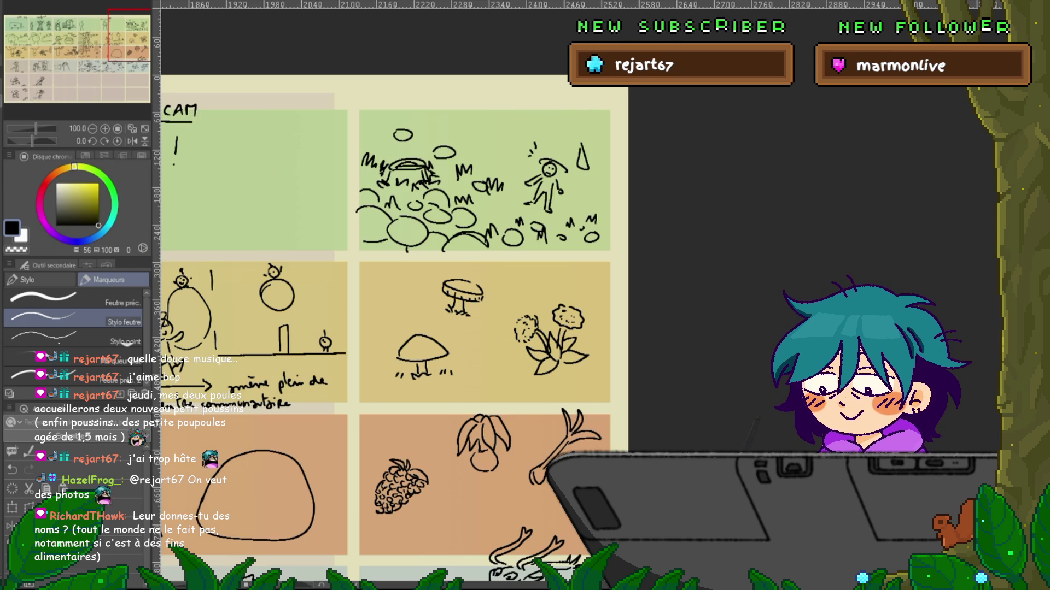
- Draw a small round apple beside the leek sprout in the orange panel
scroll(394, 328, "down", 3)
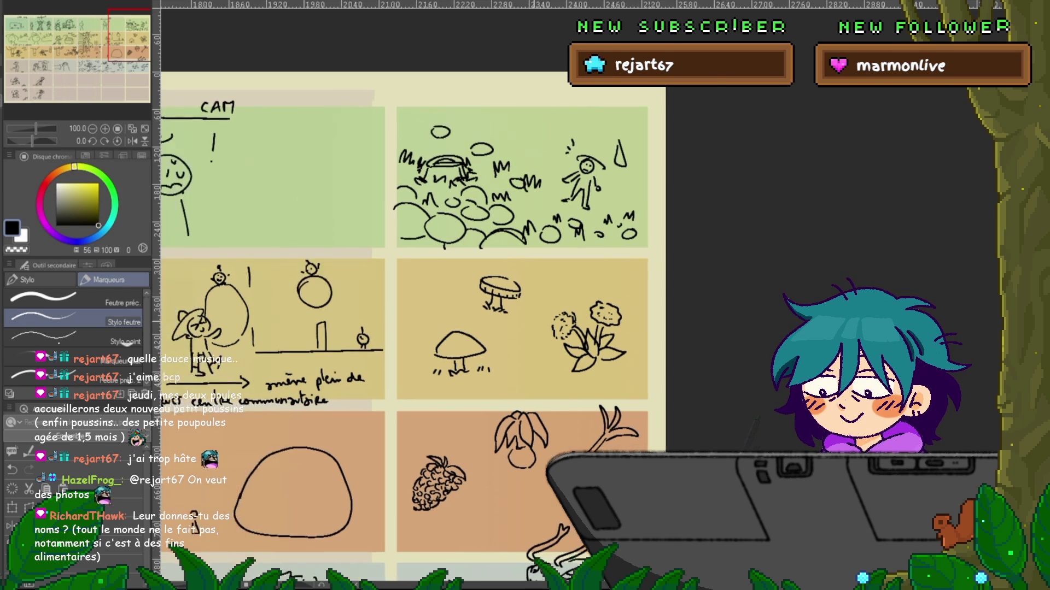
scroll(393, 328, "up", 3)
left_click_drag(437, 328, 347, 270)
mouse_move(507, 418)
left_mouse_down()
mouse_move(509, 437)
mouse_move(517, 417)
left_mouse_up()
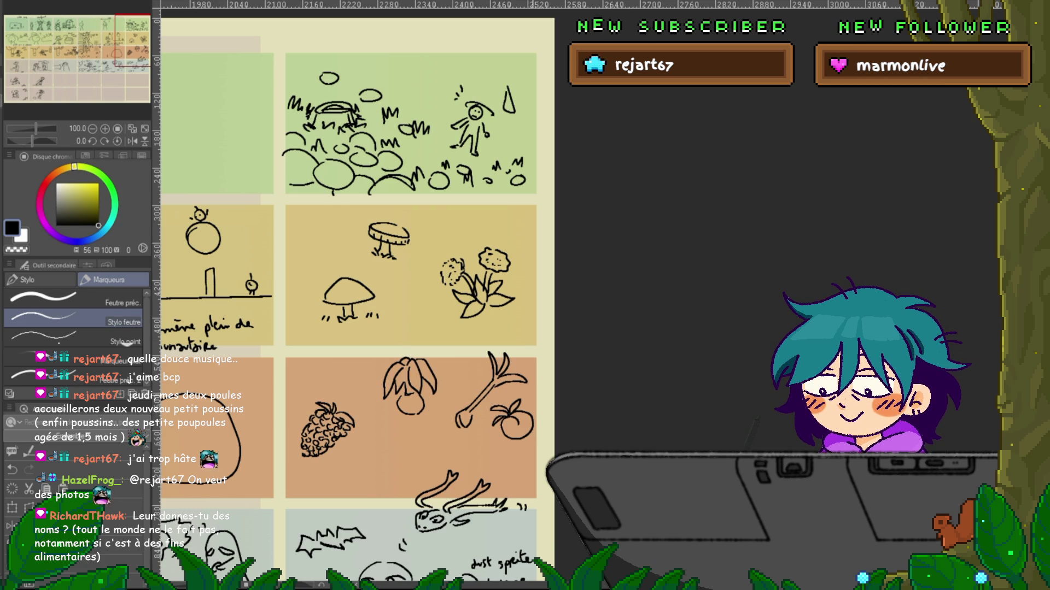
- Draw a nut with a rounded, curved-lined cap below the apple
left_click_drag(328, 274, 422, 224)
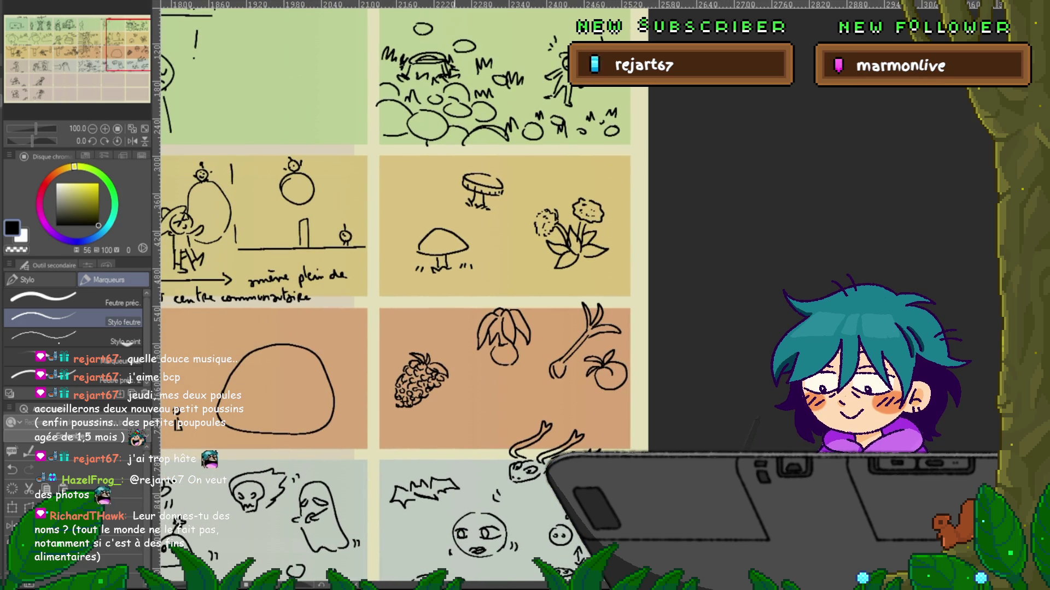
mouse_move(450, 407)
left_mouse_down()
mouse_move(496, 399)
mouse_move(481, 439)
left_mouse_up()
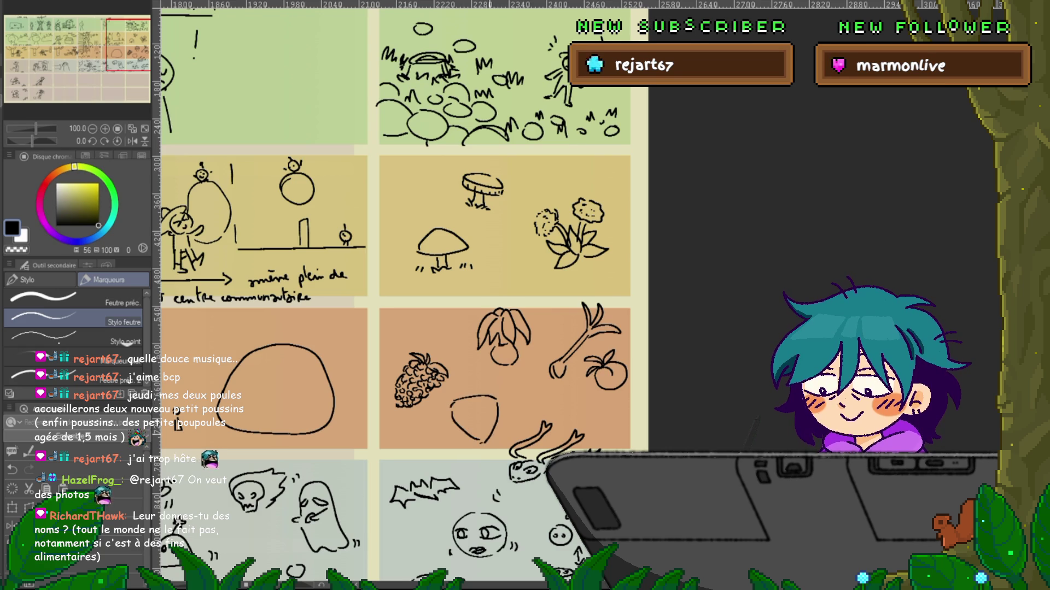
left_click_drag(453, 406, 495, 403)
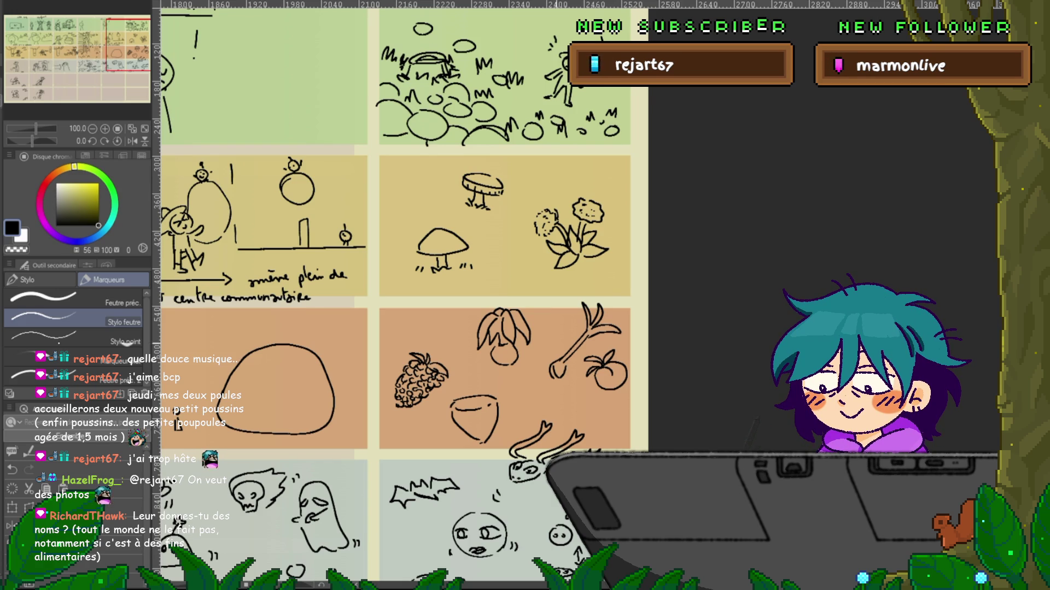
left_click_drag(383, 218, 311, 383)
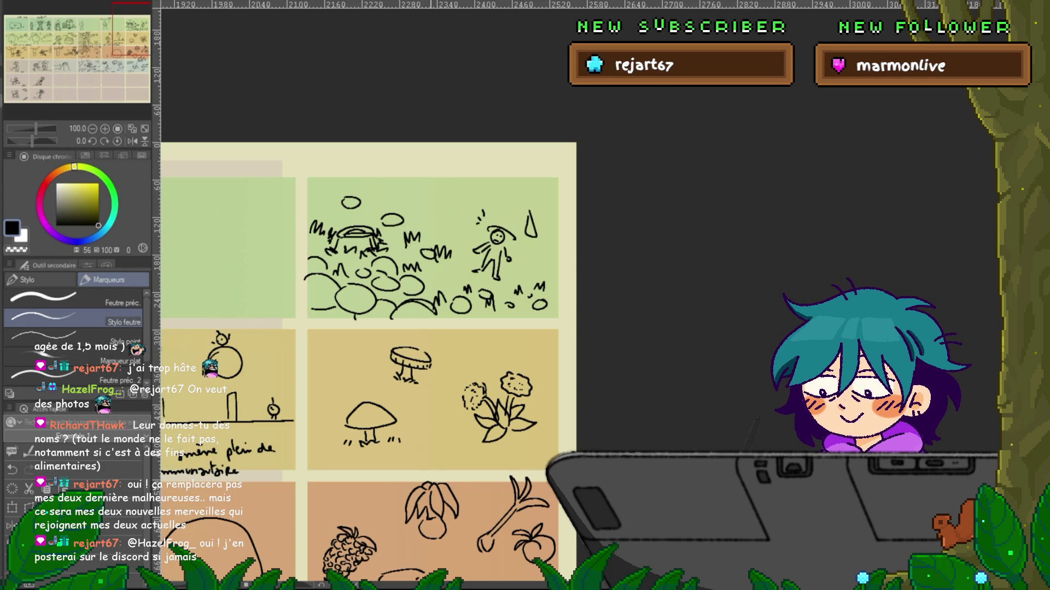
- Draw a small gourd above the flowers, undoing then restoring its last stroke
left_click_drag(361, 361, 323, 393)
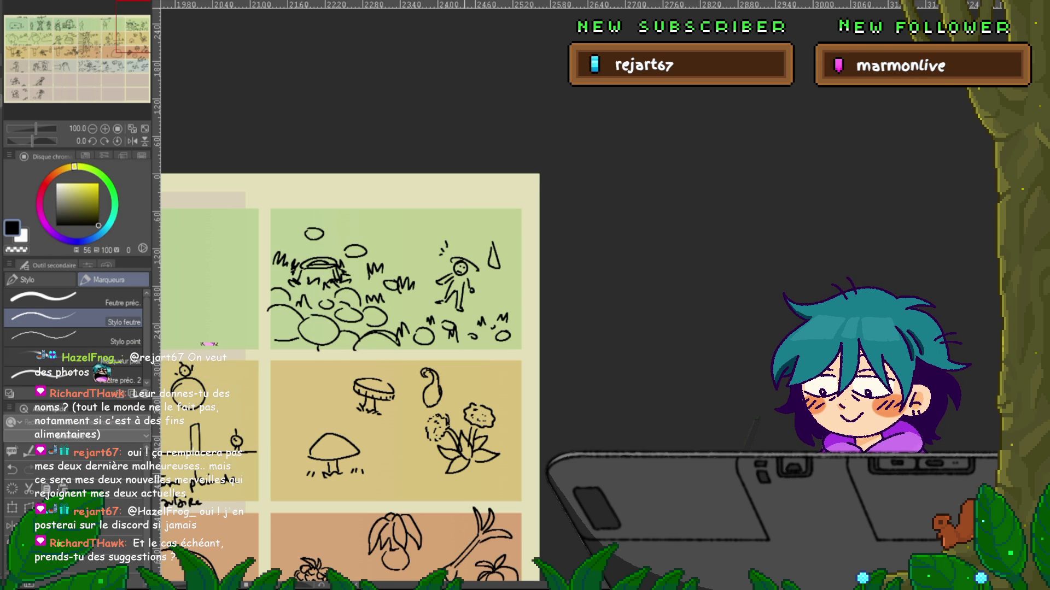
key("ctrl+z")
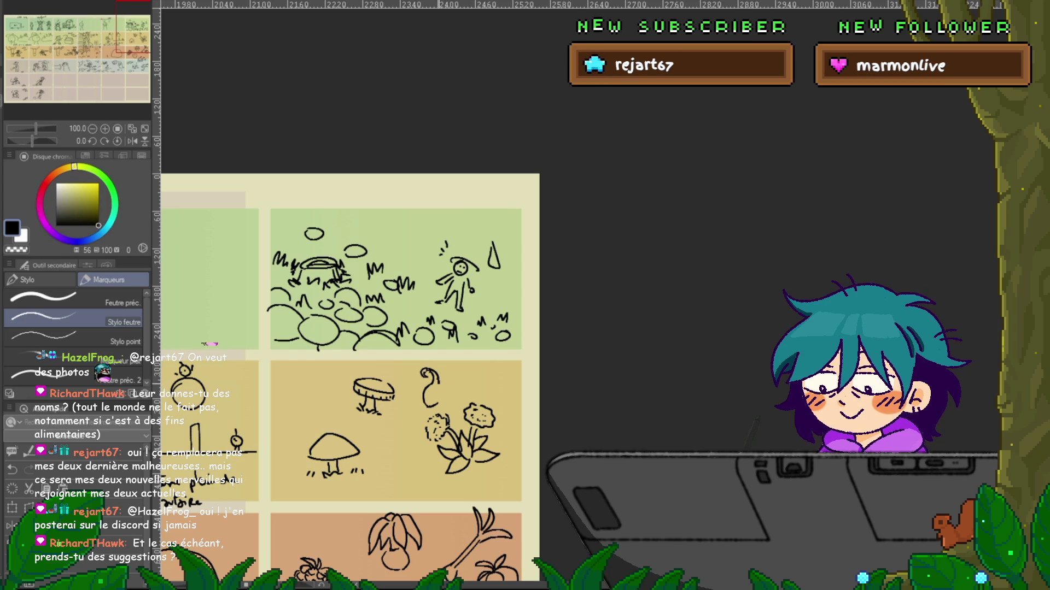
key("ctrl+y")
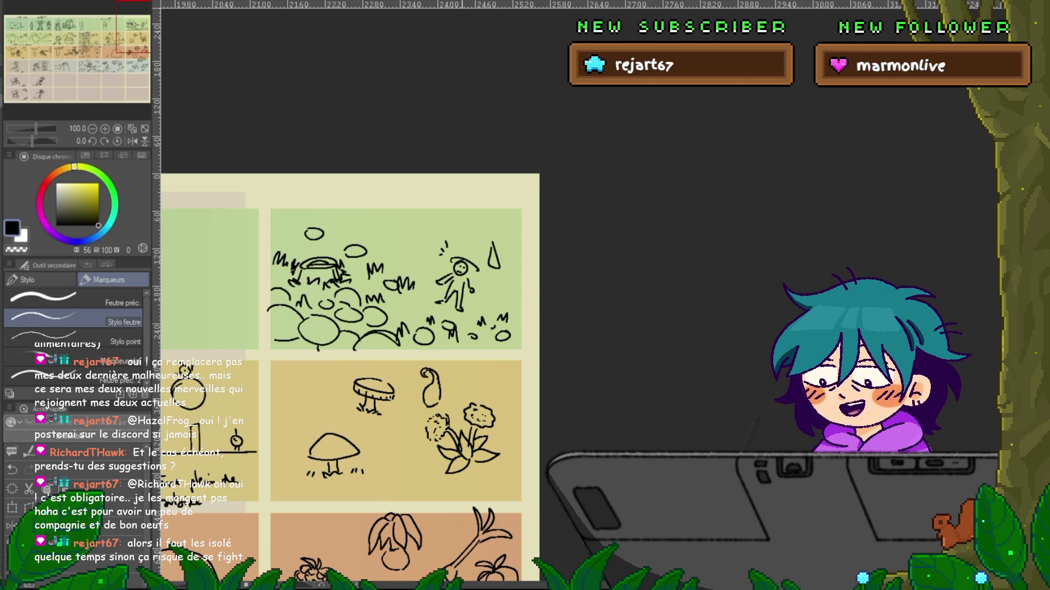
- Draw a snow yam with leaves on top in the left green panel
mouse_move(350, 328)
left_mouse_down()
mouse_move(435, 253)
mouse_move(548, 196)
mouse_move(590, 190)
mouse_move(503, 319)
mouse_move(498, 398)
left_mouse_up()
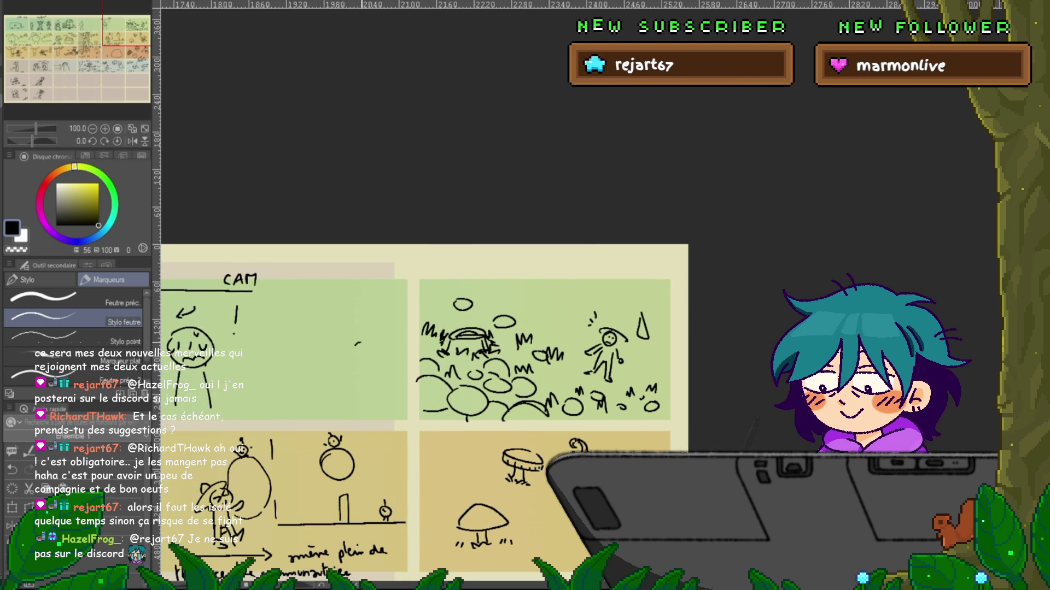
mouse_move(353, 352)
left_mouse_down()
mouse_move(376, 347)
mouse_move(366, 376)
left_mouse_up()
left_click_drag(346, 333, 379, 334)
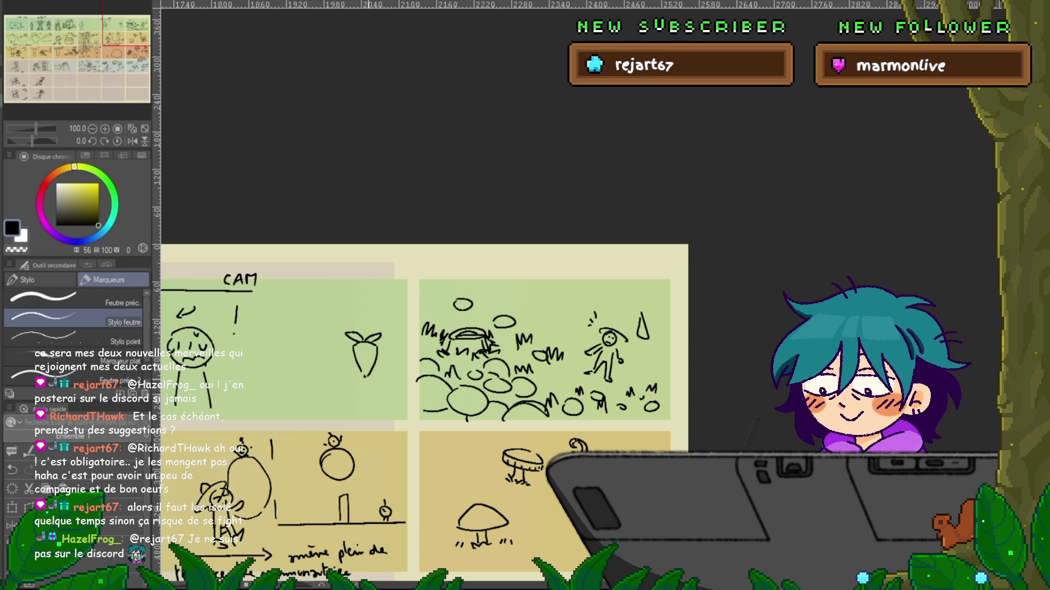
- Handwrite 'snow yam' under it and begin the 'winter pot' label by the gourd
left_click_drag(354, 387, 381, 389)
left_click(371, 408)
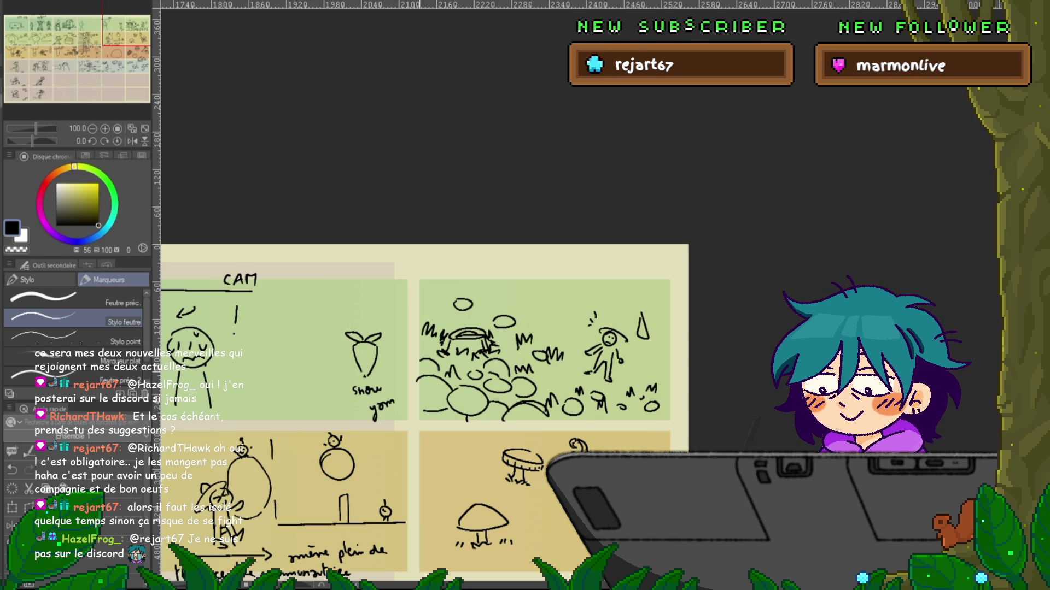
left_click_drag(382, 356, 298, 268)
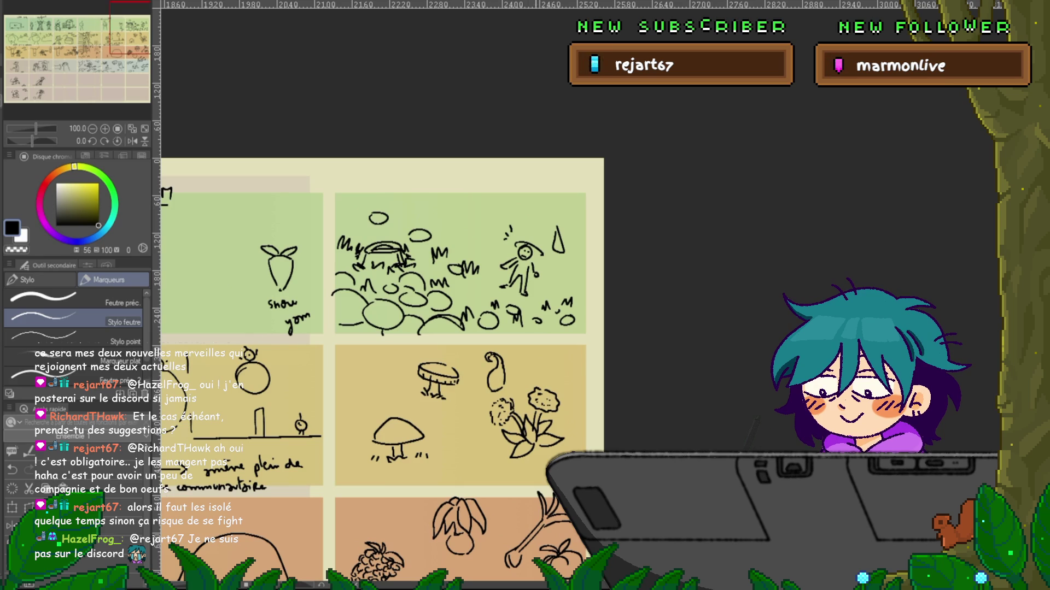
left_click_drag(514, 365, 573, 355)
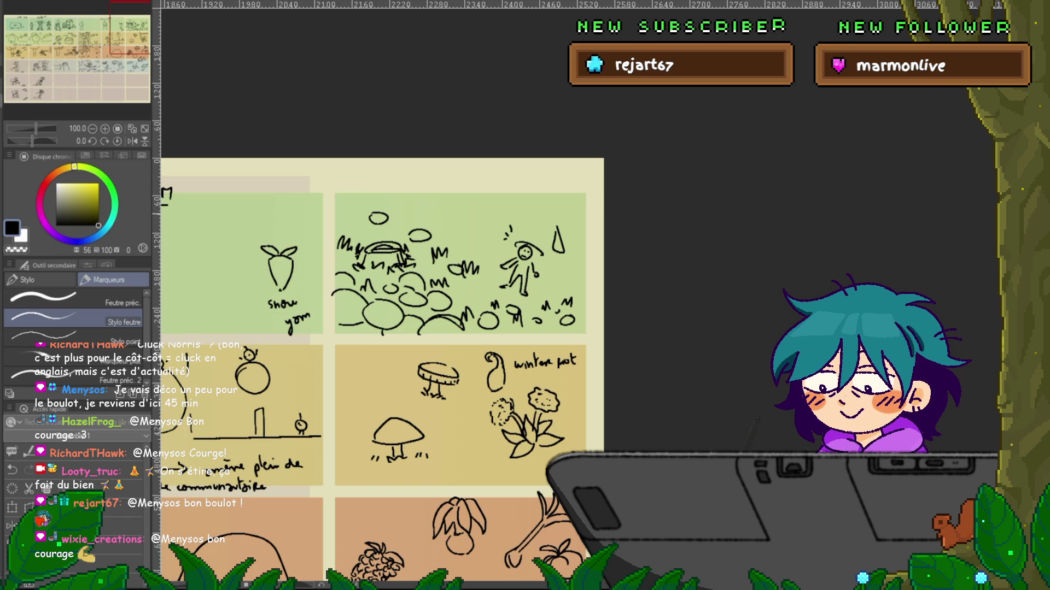
- Handwrite 'mushroom' beneath the mushroom sketch in the yellow row
scroll(382, 328, "down", 1)
scroll(383, 295, "down", 5)
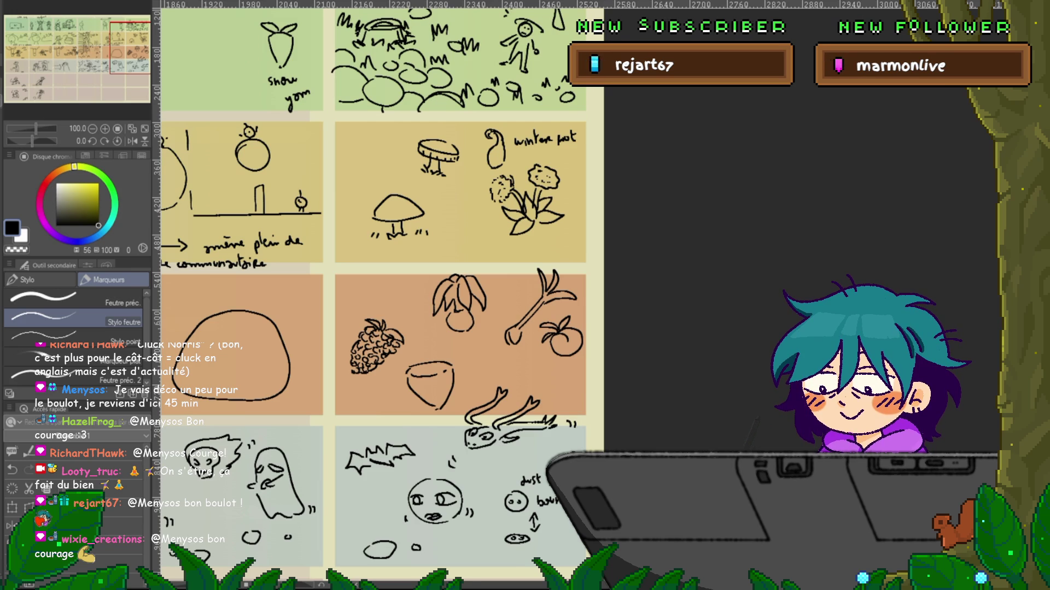
scroll(378, 295, "up", 1)
scroll(377, 296, "up", 2)
scroll(458, 296, "down", 1)
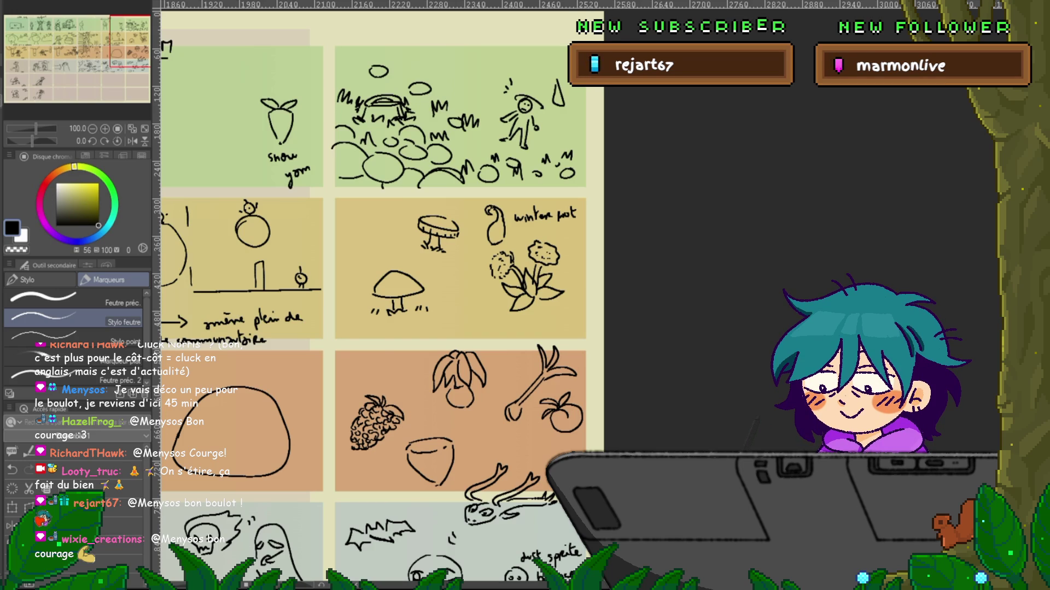
left_click_drag(397, 330, 450, 321)
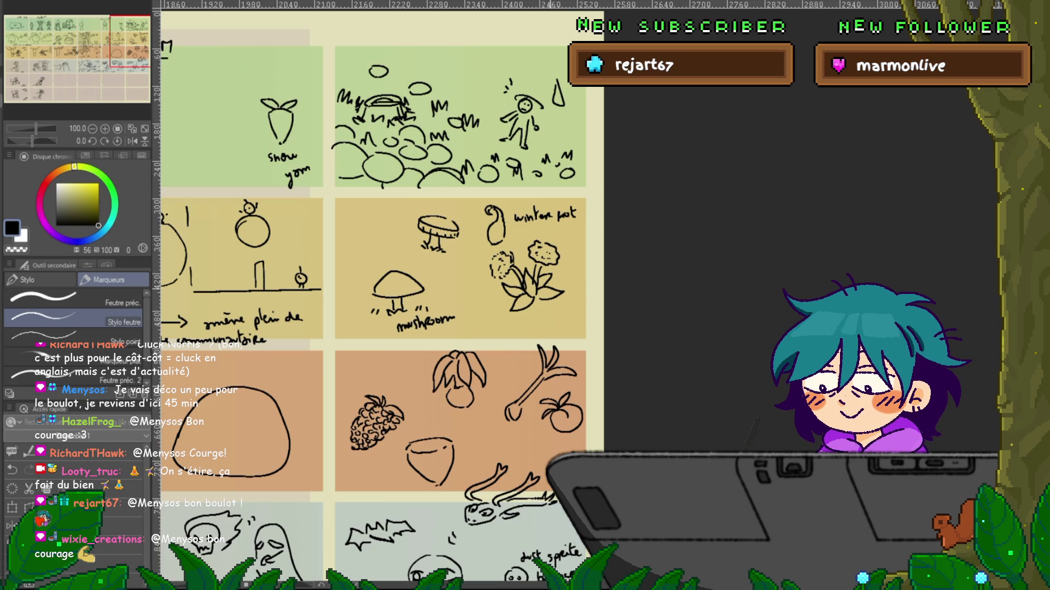
- Handwrite 'dandelion' beneath the two fluffy flowers
mouse_move(547, 307)
left_mouse_down()
mouse_move(549, 314)
mouse_move(592, 296)
left_mouse_up()
left_click(586, 289)
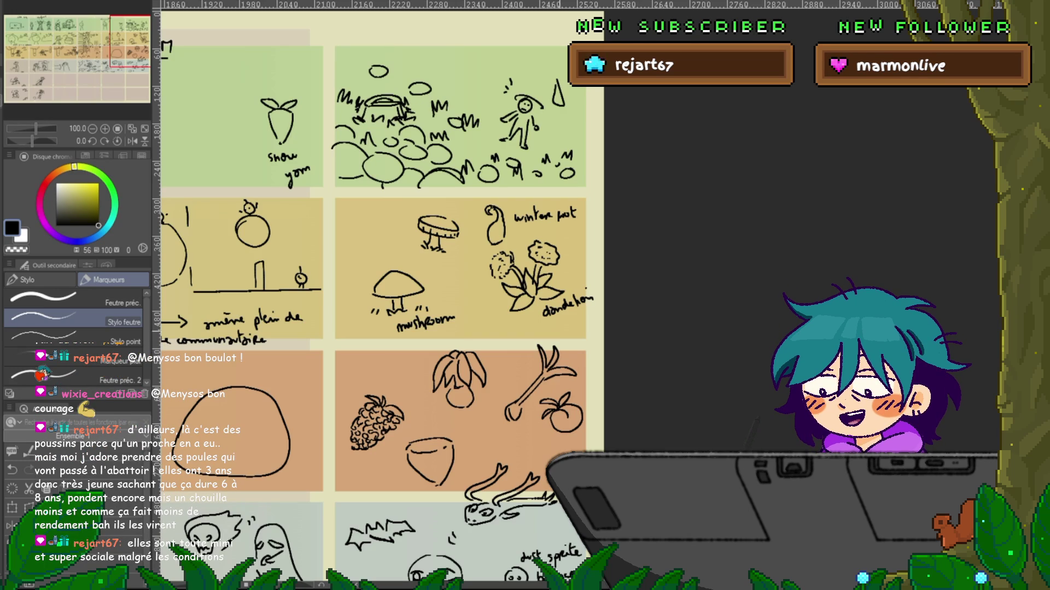
left_click_drag(382, 274, 422, 320)
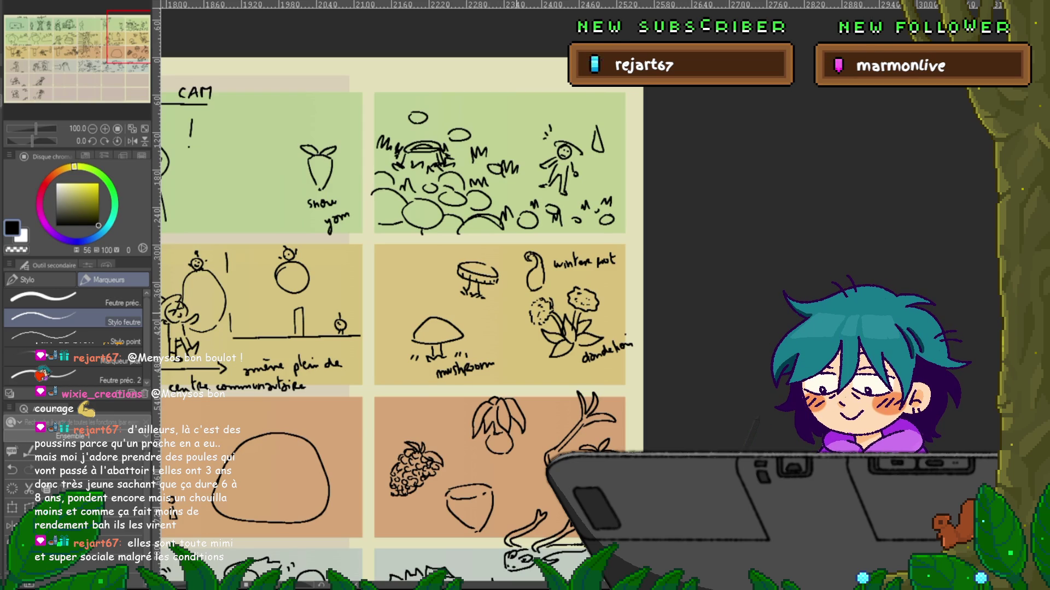
- Handwrite 'chanterelle', 'hazelnut' and 'onion spring', and start a label under the tomato
mouse_move(408, 256)
left_mouse_down()
mouse_move(429, 265)
mouse_move(468, 250)
left_mouse_up()
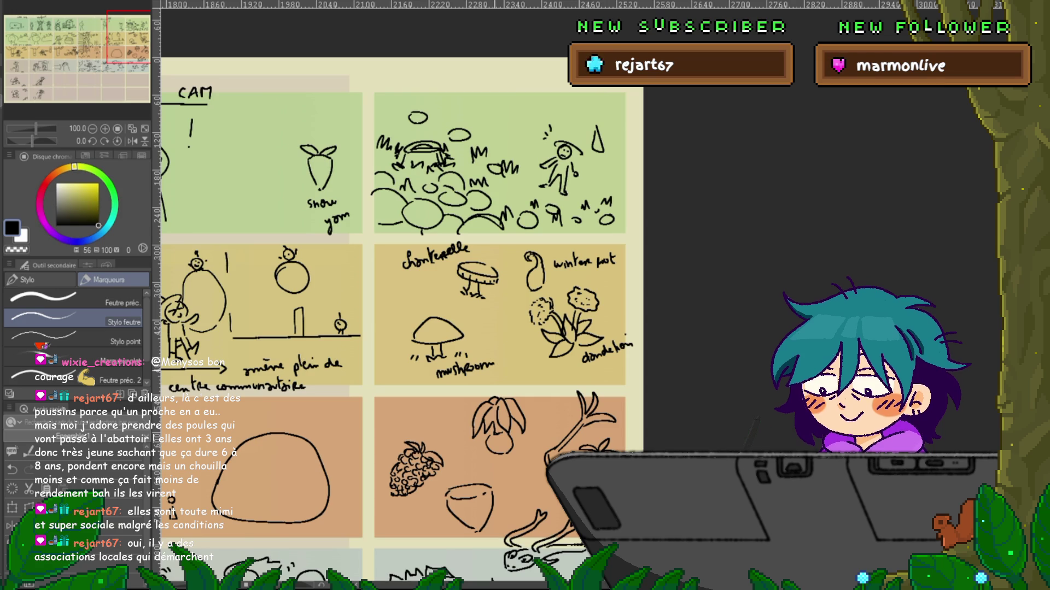
scroll(393, 328, "down", 1)
scroll(393, 328, "down", 4)
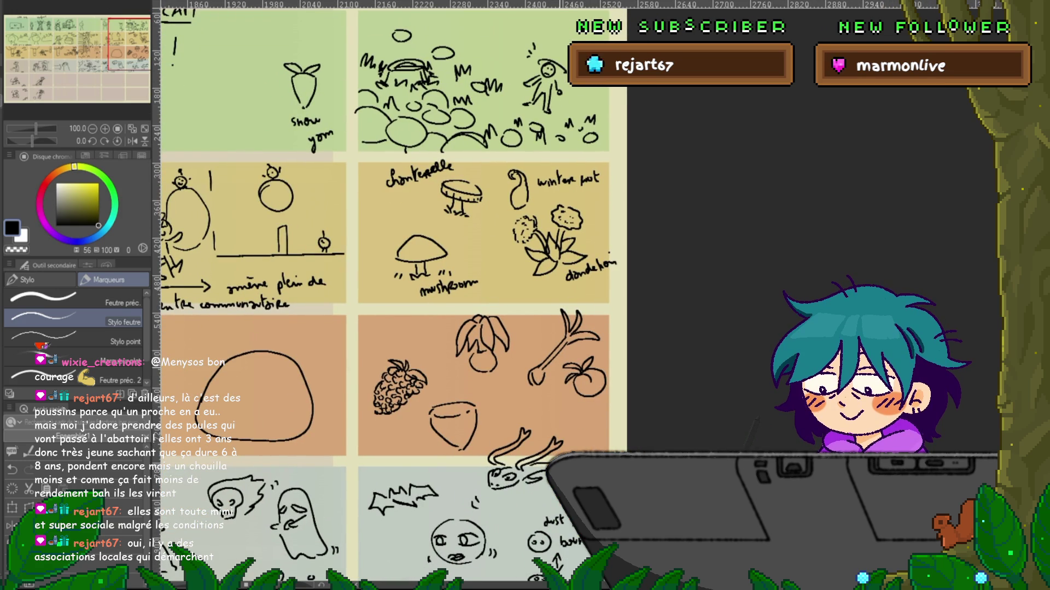
left_click_drag(491, 420, 522, 406)
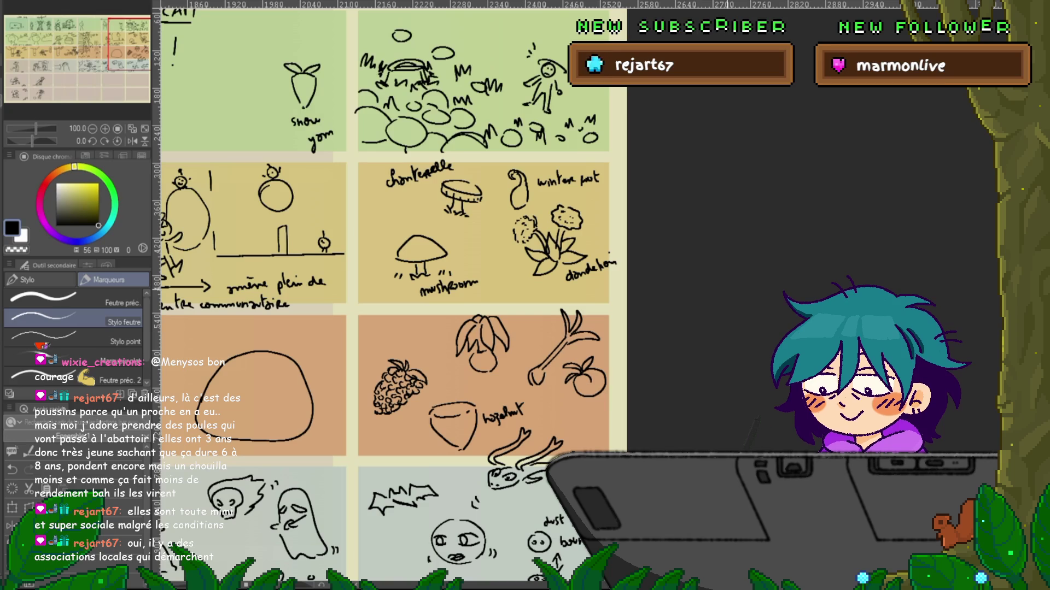
mouse_move(589, 323)
left_mouse_down()
mouse_move(617, 316)
mouse_move(607, 334)
mouse_move(621, 327)
left_mouse_up()
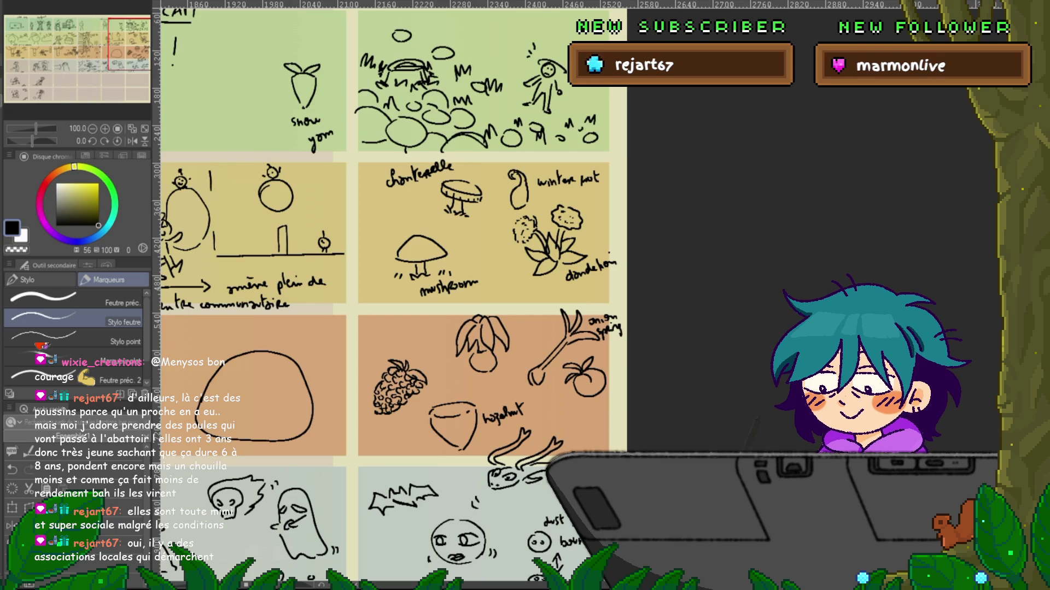
mouse_move(587, 407)
left_mouse_down()
mouse_move(607, 398)
mouse_move(604, 426)
left_mouse_up()
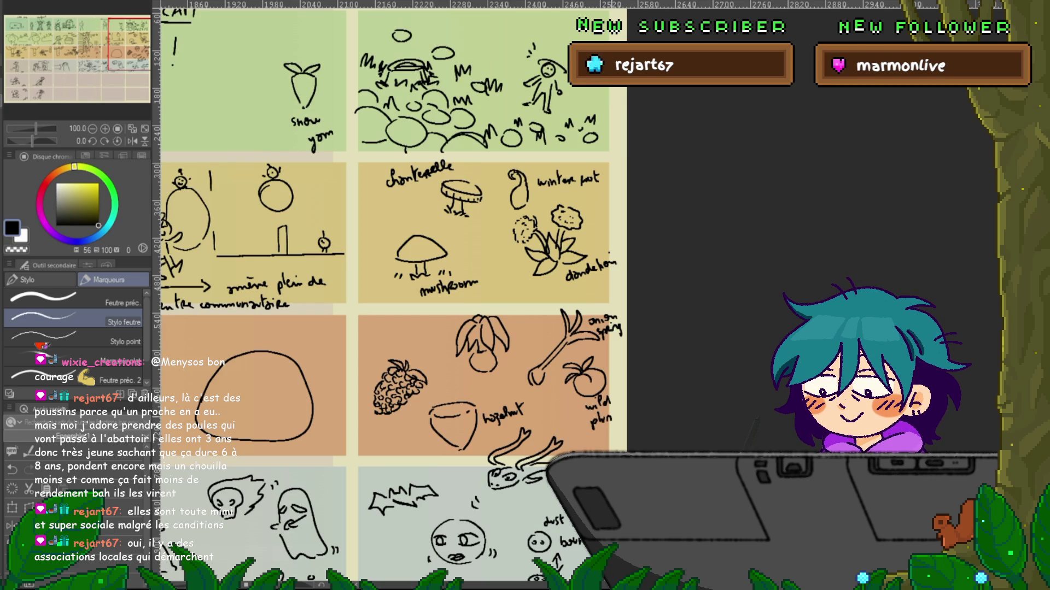
- Label the bulb 'leek' and the berry 'strawberry'
scroll(530, 340, "up", 2)
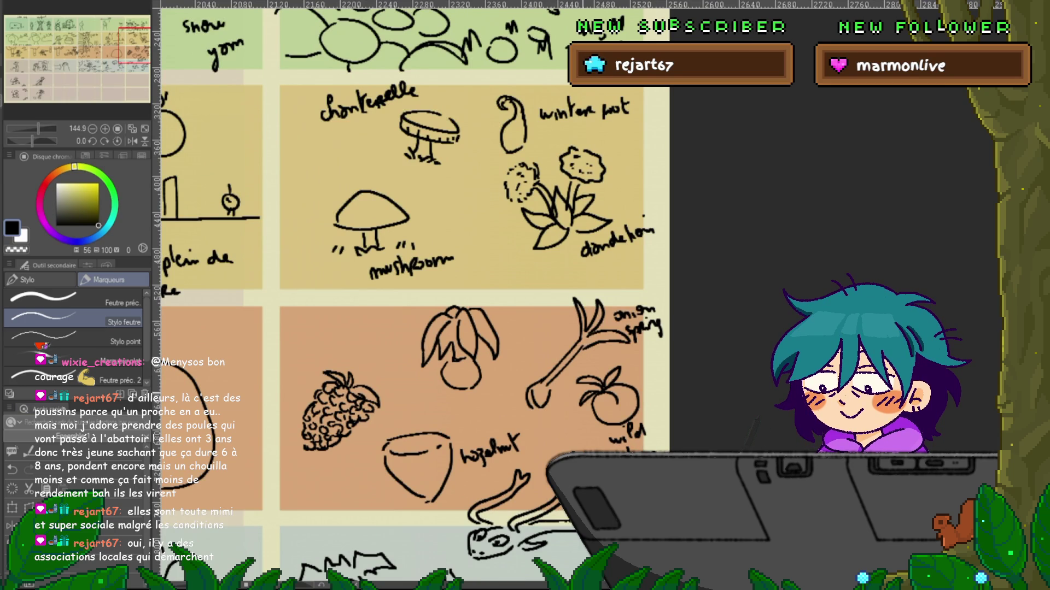
mouse_move(496, 362)
left_mouse_down()
mouse_move(493, 377)
mouse_move(517, 374)
left_mouse_up()
left_click_drag(516, 353, 529, 372)
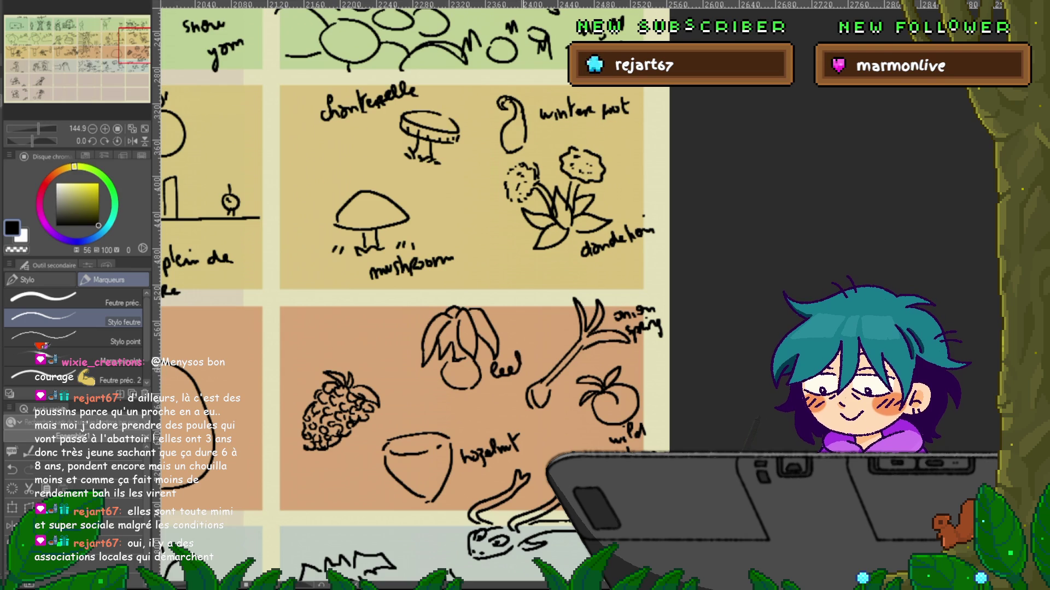
mouse_move(304, 355)
left_mouse_down()
mouse_move(298, 365)
mouse_move(383, 350)
left_mouse_up()
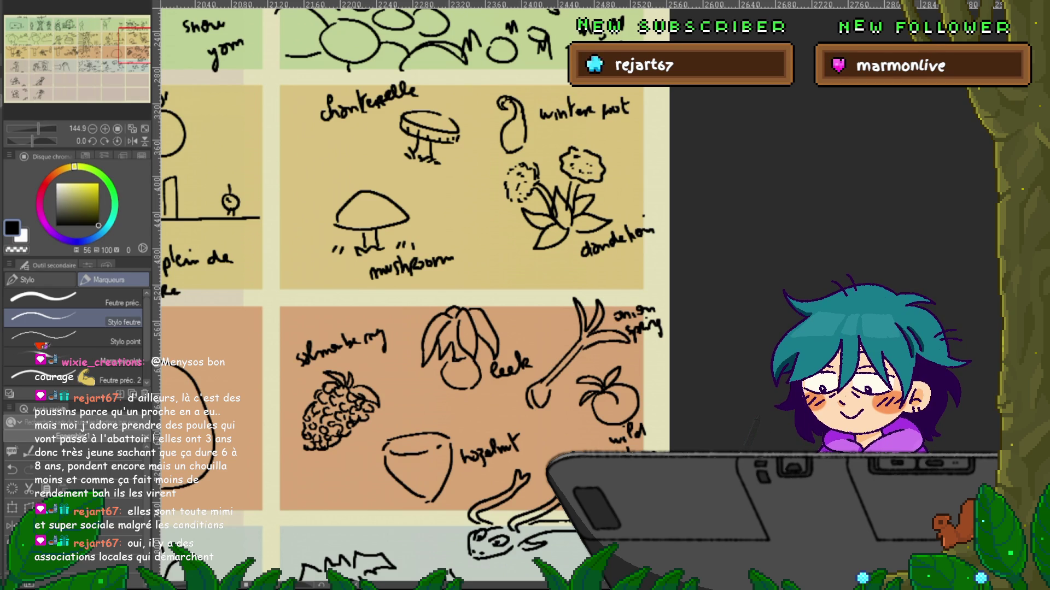
scroll(485, 537, "down", 3)
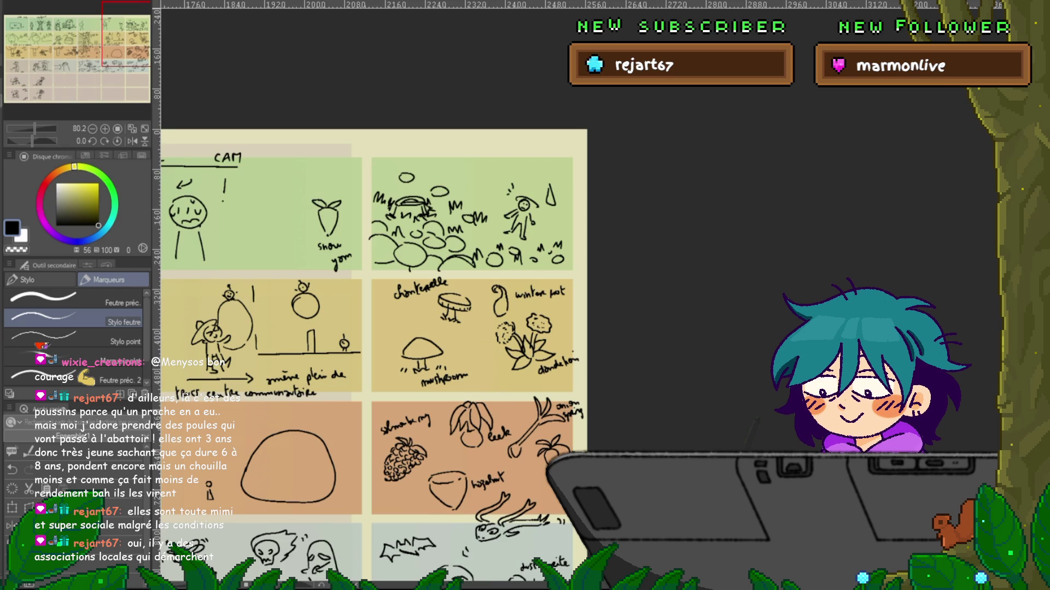
- Navigate to the grey storyboard row and add a sparkle beside the dog's head
scroll(589, 509, "down", 1)
scroll(589, 509, "down", 1)
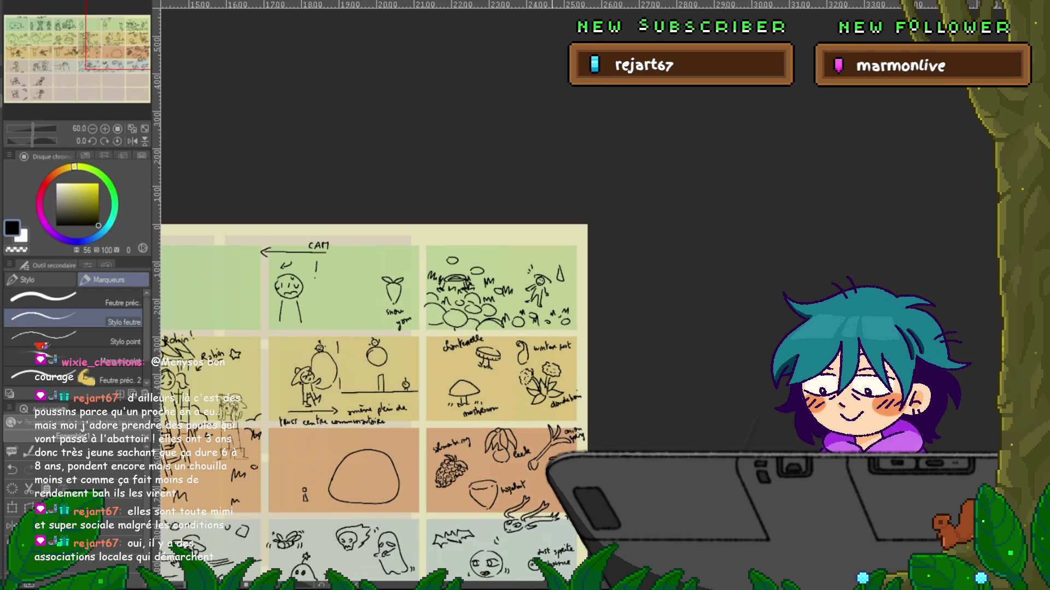
scroll(577, 377, "up", 1)
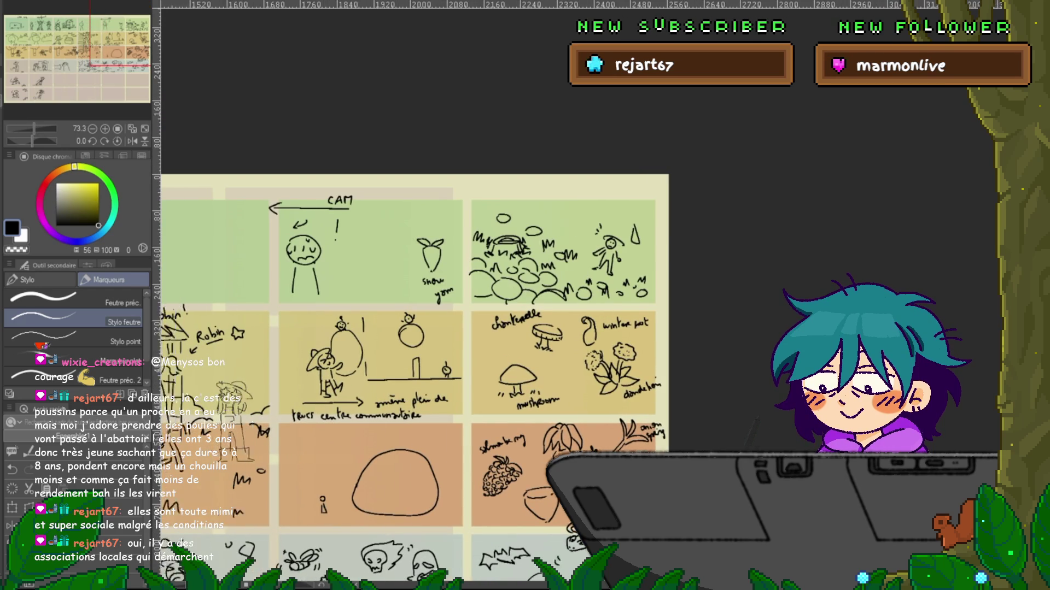
scroll(577, 378, "left", 5)
scroll(578, 377, "up", 1)
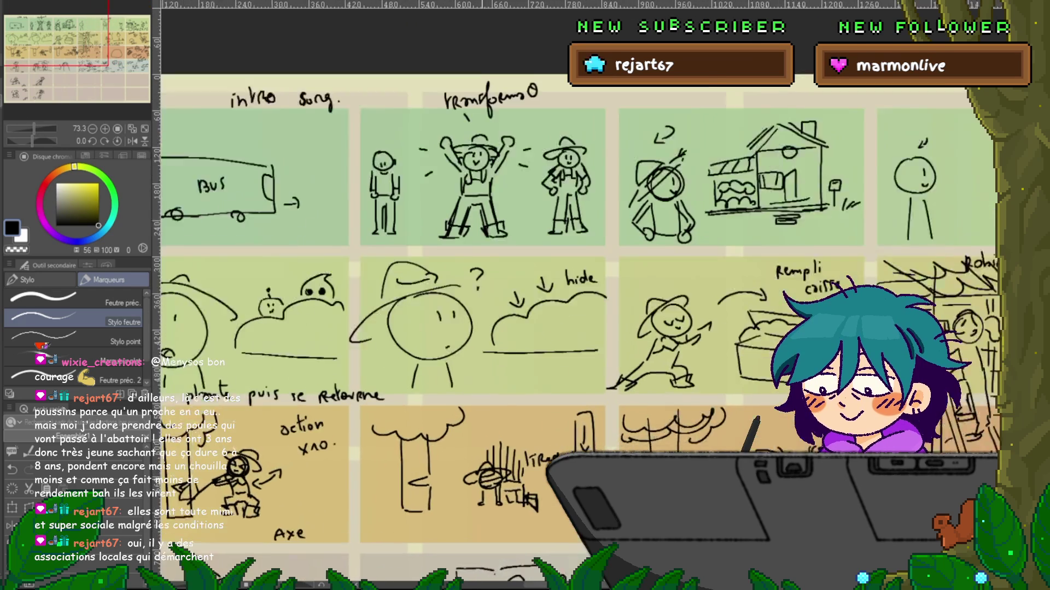
scroll(577, 377, "up", 1)
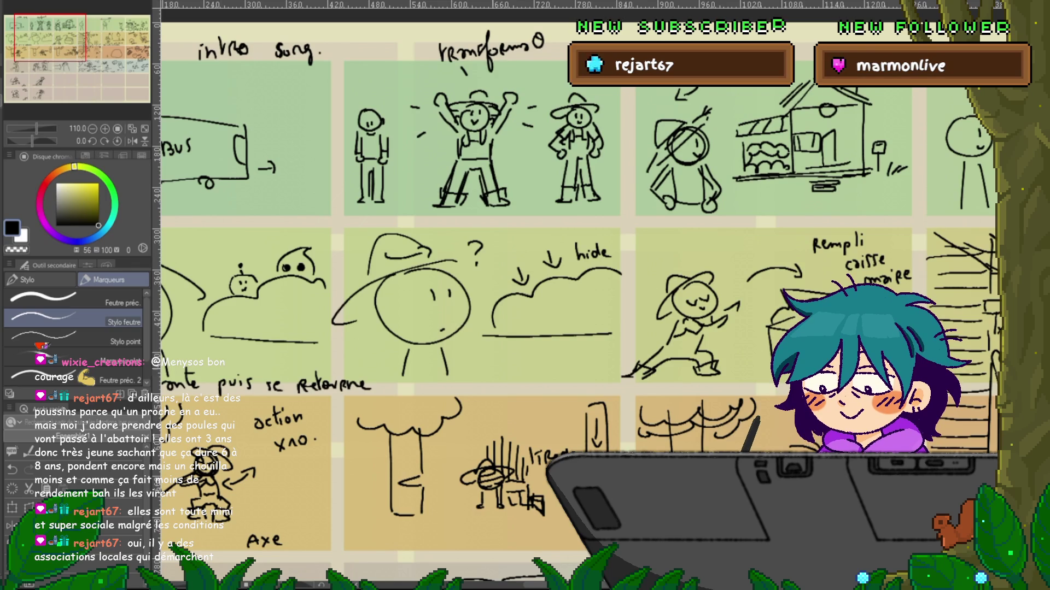
scroll(547, 301, "down", 3)
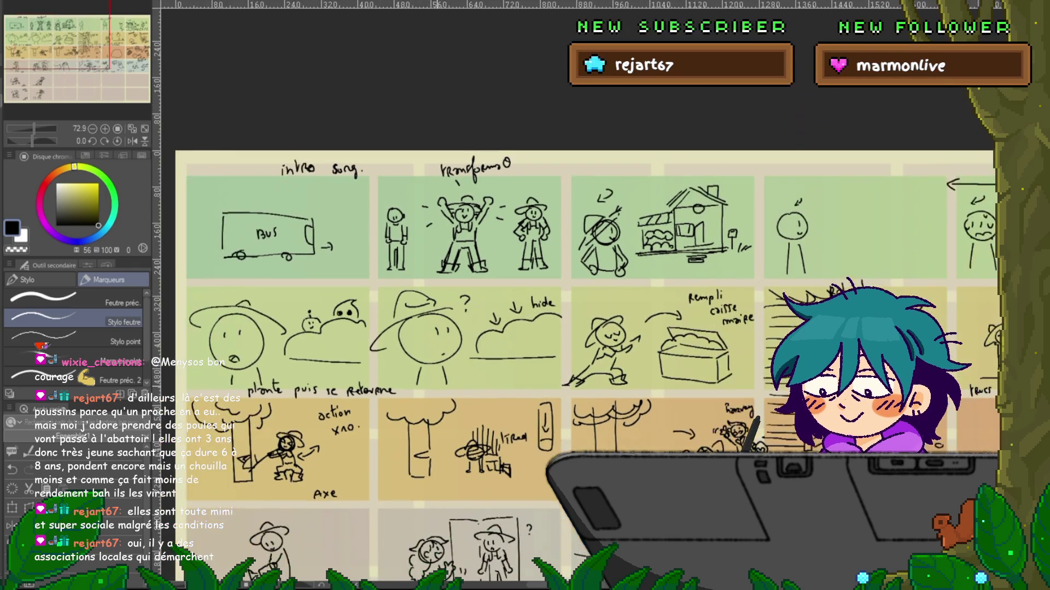
scroll(547, 300, "down", 3)
scroll(547, 300, "down", 2)
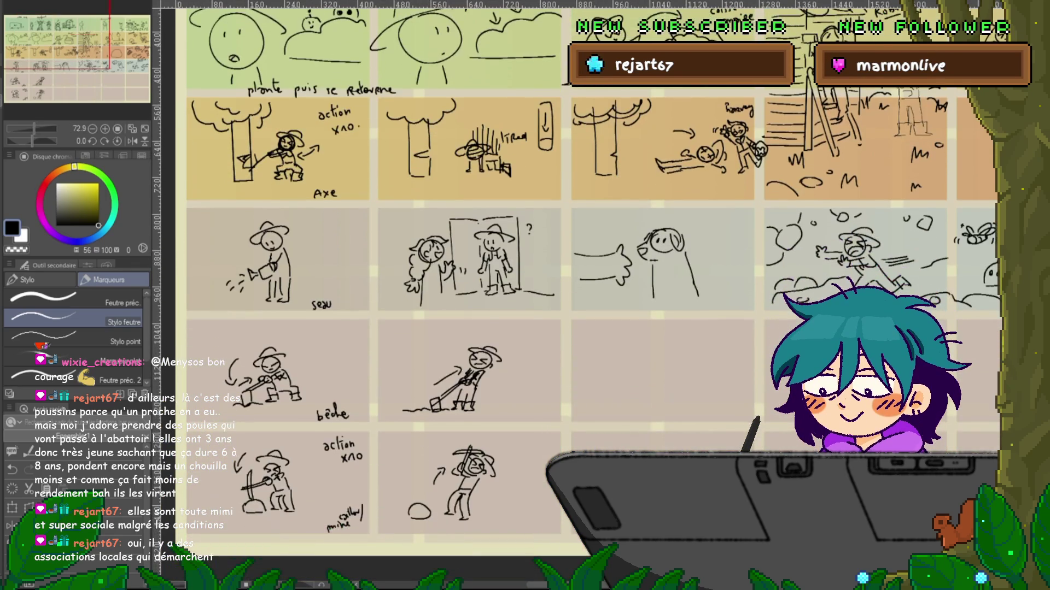
scroll(546, 301, "right", 3)
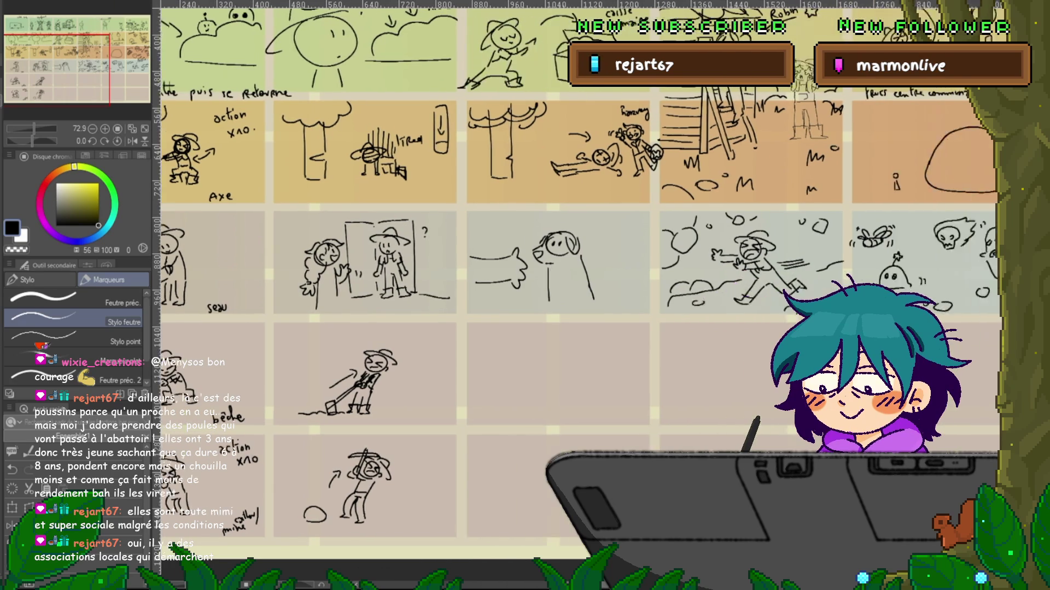
scroll(565, 269, "up", 3)
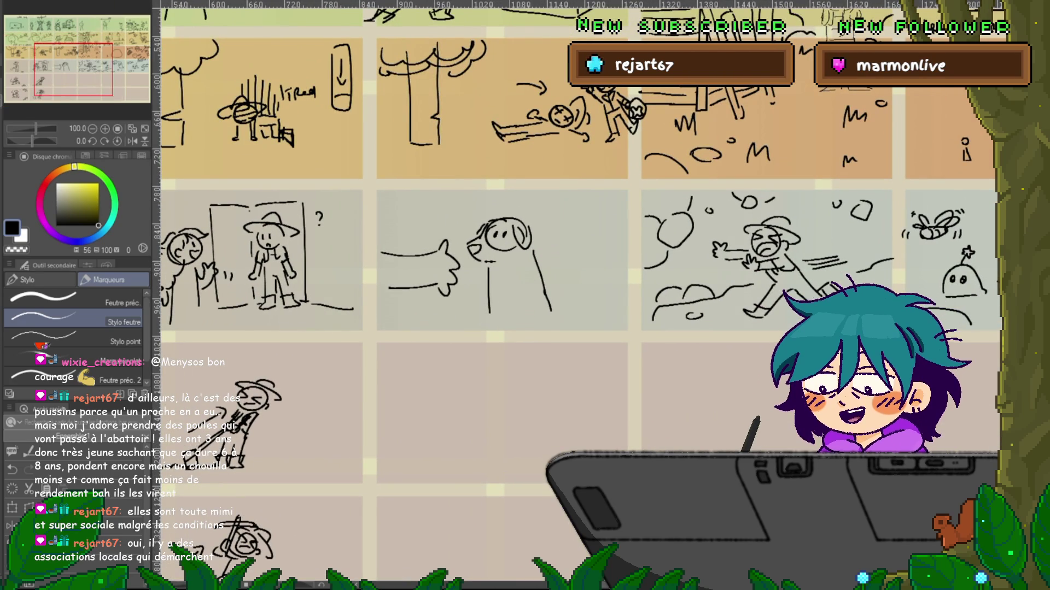
left_click_drag(573, 213, 576, 234)
- Add two more sparkles around the dog sketch and pan to the neighbouring storyboard panels
left_click_drag(425, 201, 425, 223)
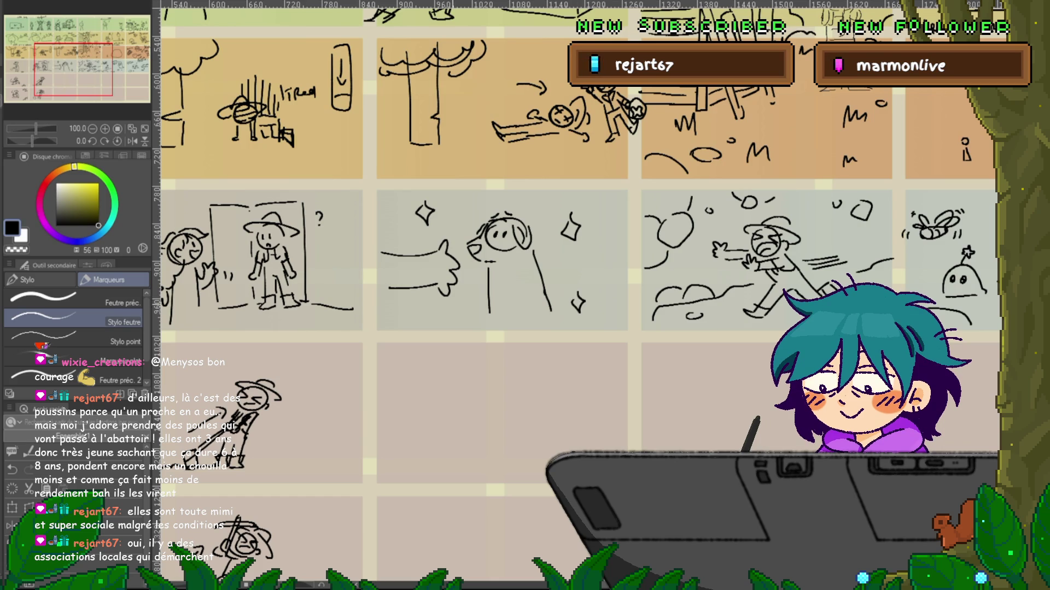
left_click_drag(452, 307, 451, 323)
left_click_drag(383, 273, 590, 208)
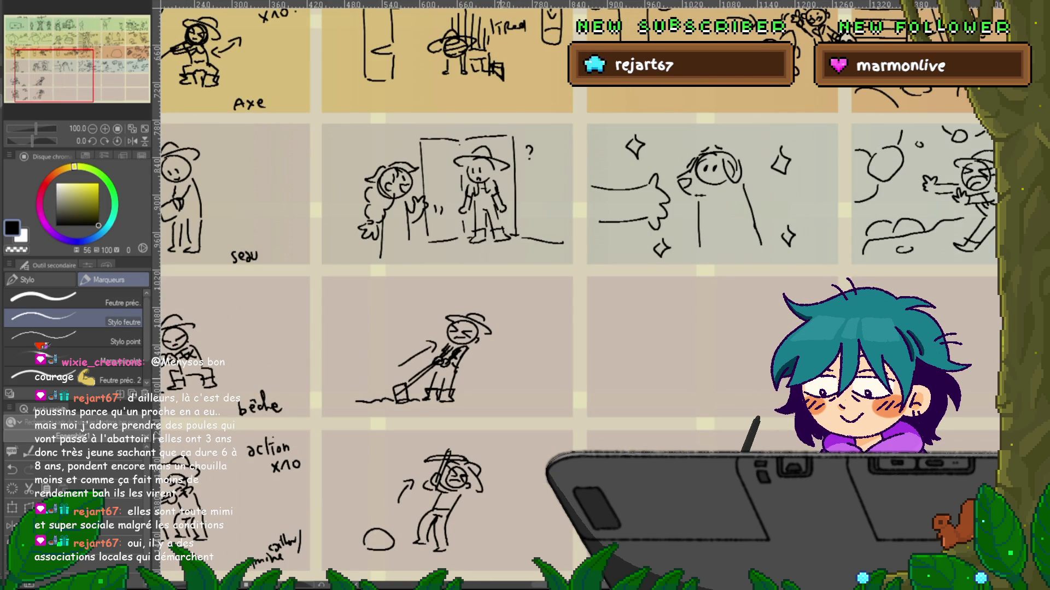
left_click_drag(492, 273, 569, 213)
mouse_move(546, 82)
left_mouse_down()
mouse_move(544, 240)
mouse_move(448, 332)
mouse_move(401, 534)
left_mouse_up()
- Browse across to the Robin panel, then switch to the bus-stop animation drawing
mouse_move(547, 273)
left_mouse_down()
mouse_move(828, 282)
mouse_move(558, 284)
mouse_move(389, 359)
mouse_move(284, 372)
left_mouse_up()
mouse_move(429, 322)
left_mouse_down()
mouse_move(600, 274)
mouse_move(858, 265)
mouse_move(481, 279)
left_mouse_up()
left_click_drag(733, 295, 391, 295)
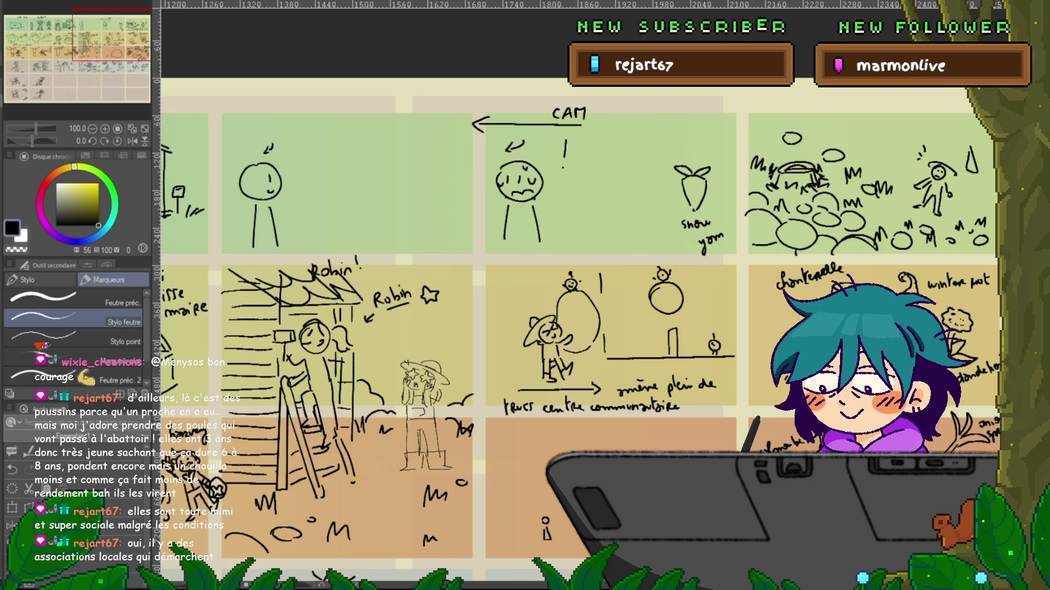
key("ctrl+Tab")
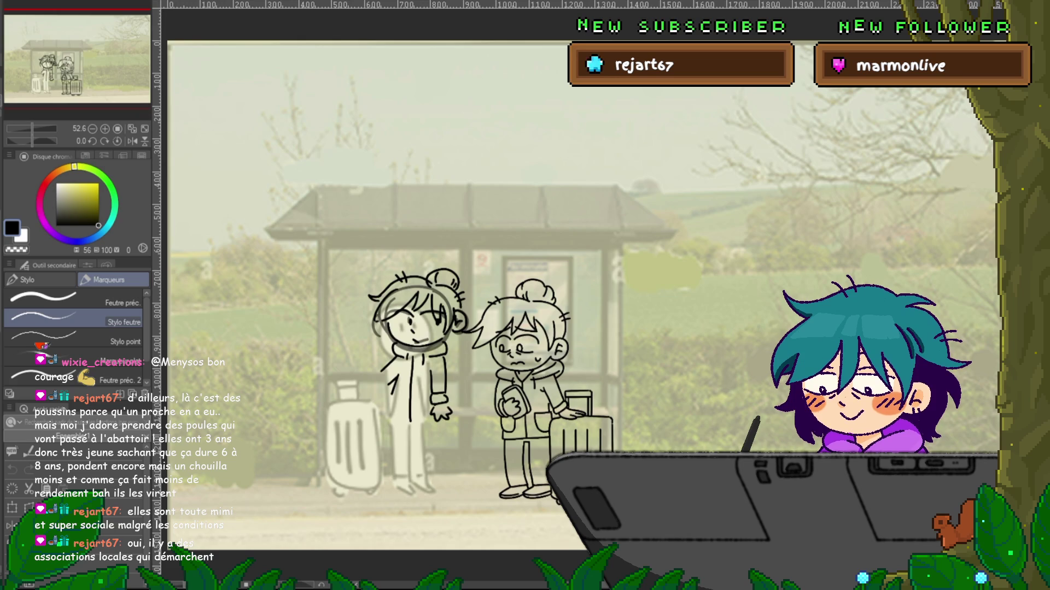
- Step forward to the yawning 'bâille' frame with her hand on the suitcase and zoom in
key("Right")
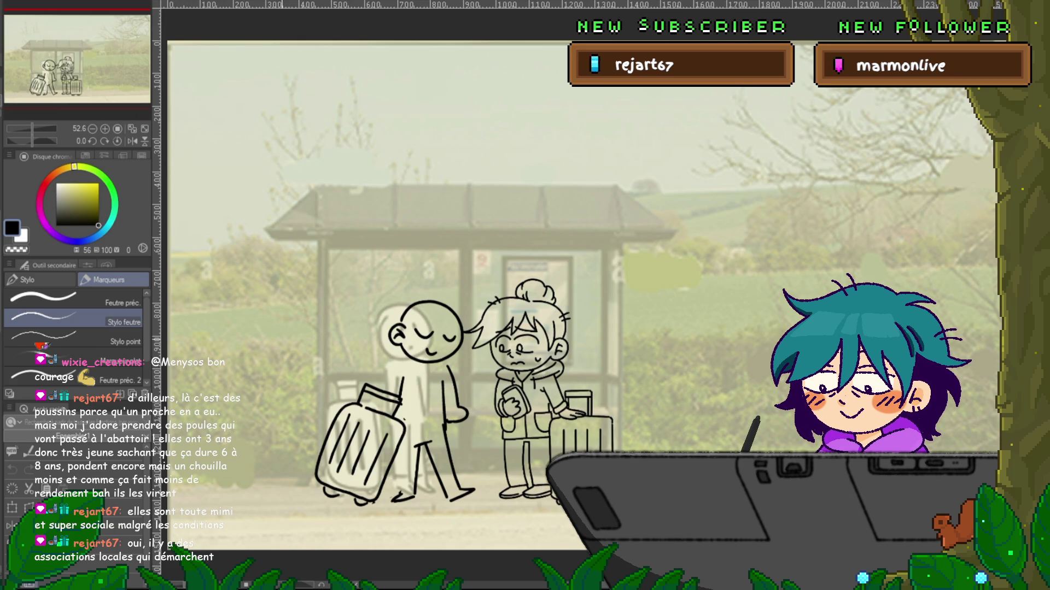
key("Right")
key("Left")
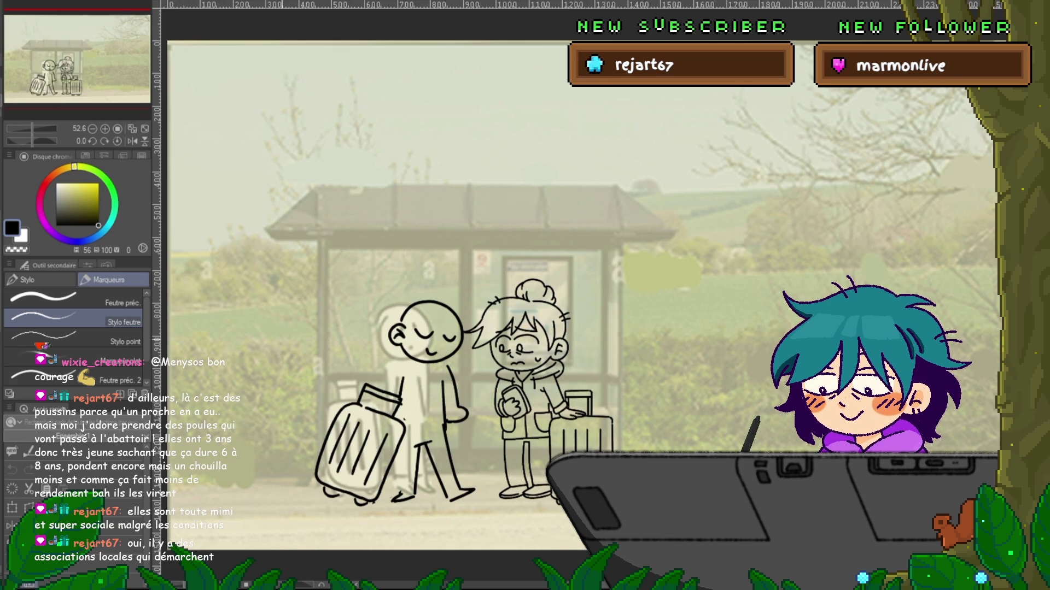
key("Right")
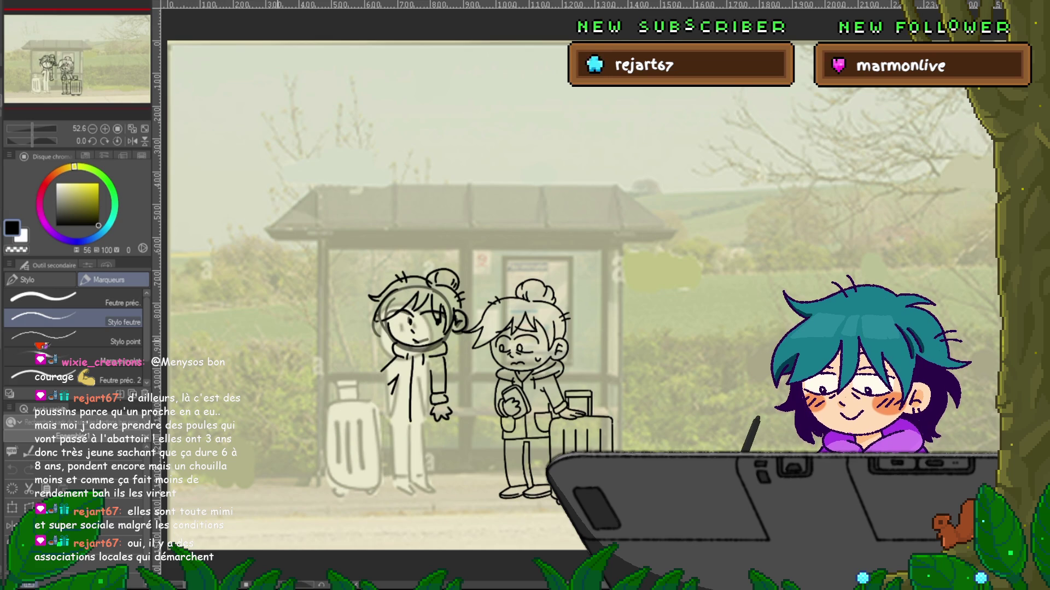
key("Right")
key("Right")
key("Right")
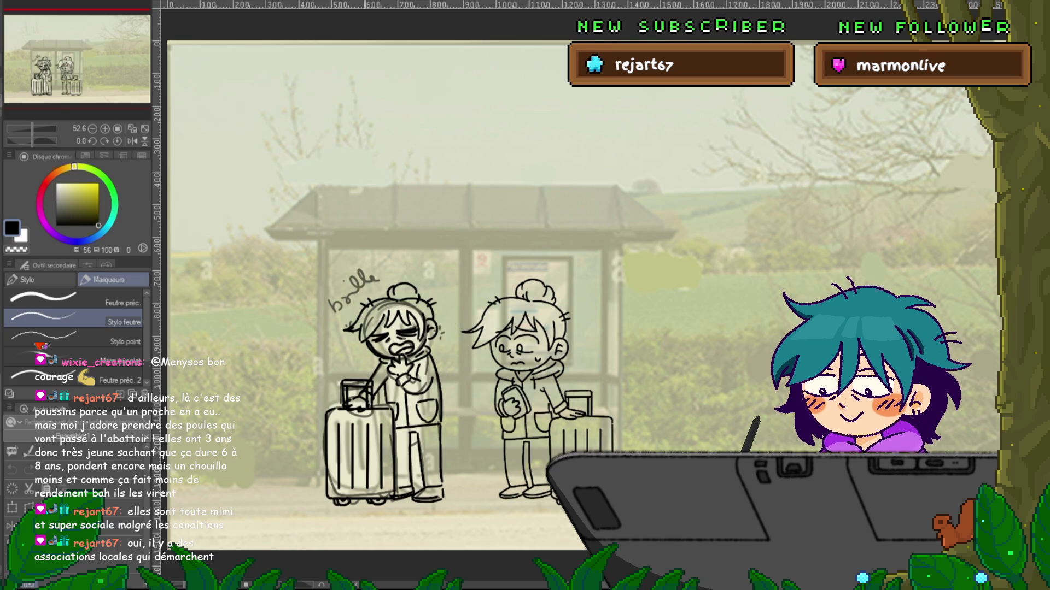
scroll(405, 448, "up", 1)
scroll(405, 449, "up", 1)
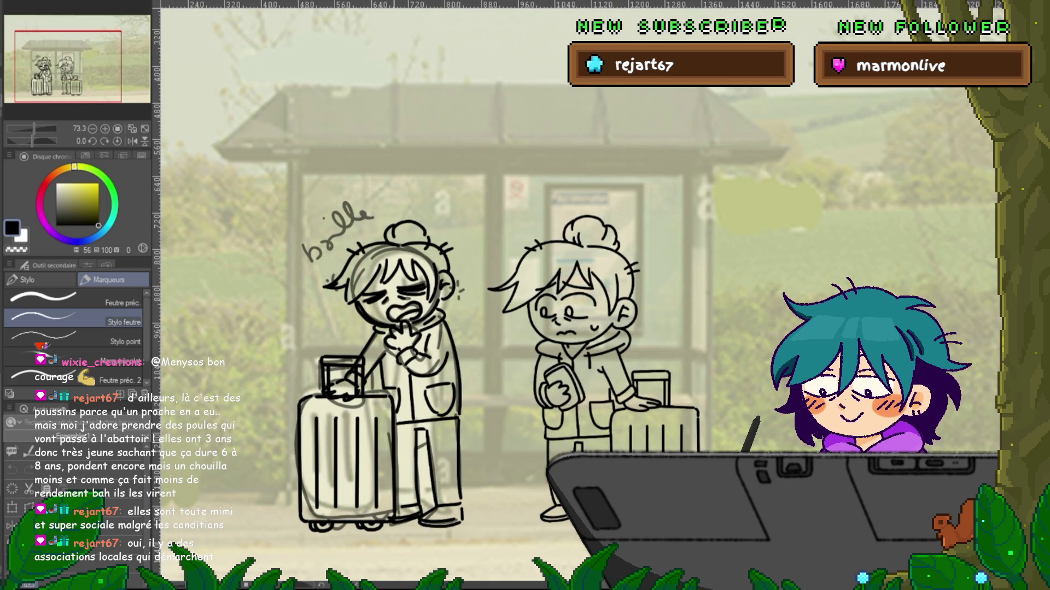
- Hide the bulle note and rough grey sketch lines on the left character
key("ctrl+z")
key("ctrl+y")
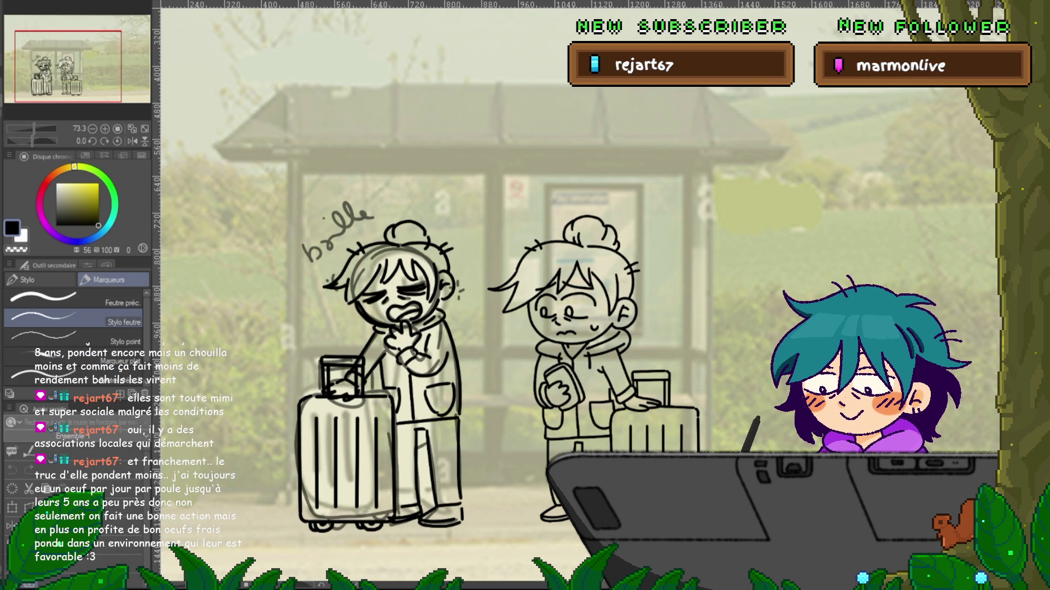
key("ctrl+z")
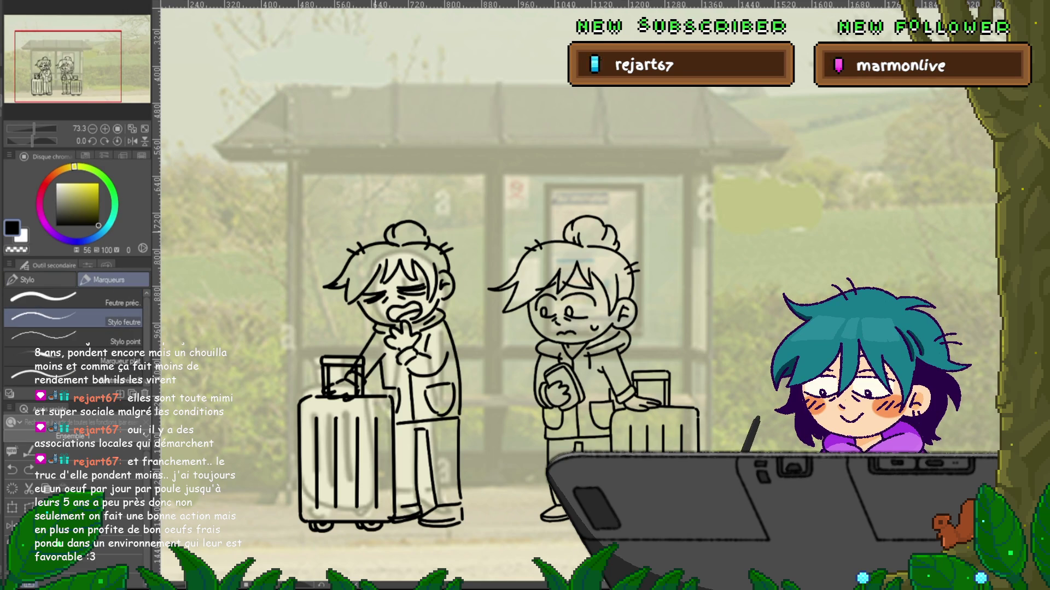
- Switch to the Feutre préc. marker and try several test strokes, undoing each one
left_click(44, 298)
left_click_drag(260, 313, 313, 361)
key("ctrl+z")
mouse_move(186, 342)
left_mouse_down()
mouse_move(218, 358)
mouse_move(256, 404)
left_mouse_up()
key("ctrl+z")
left_click_drag(207, 345, 265, 405)
key("ctrl+z")
left_click_drag(208, 358, 273, 418)
key("ctrl+z")
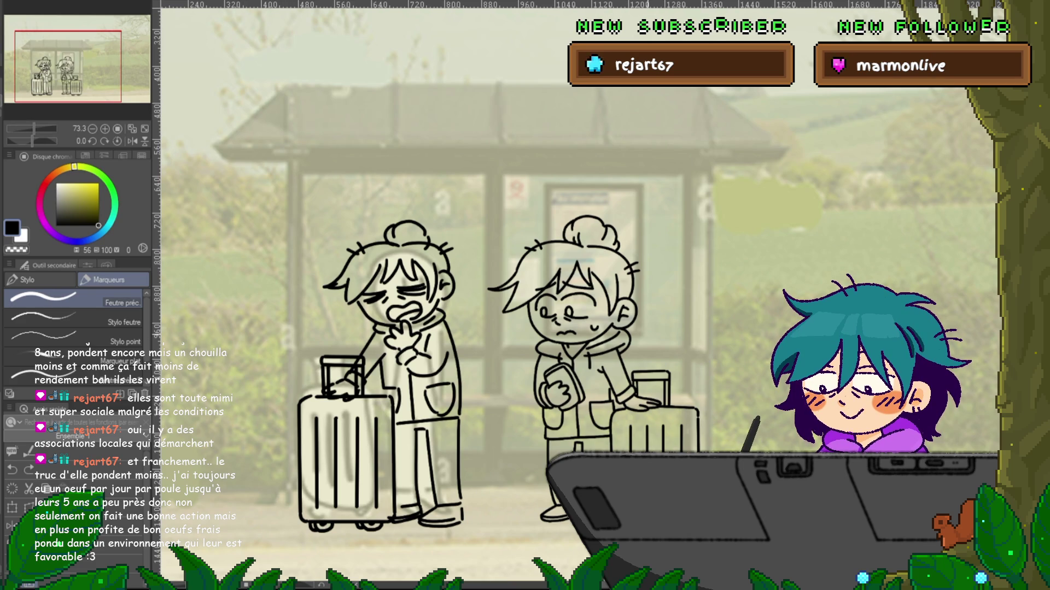
- Step through the onion-skinned frames, then return to the hand-to-mouth frame
scroll(401, 485, "up", 1)
scroll(401, 486, "up", 1)
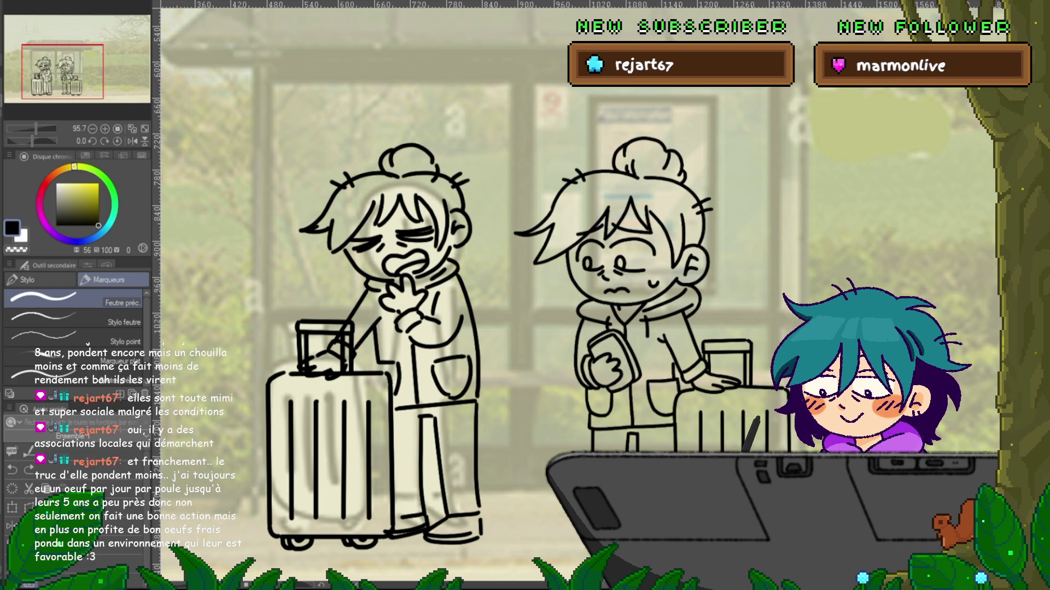
key("Right")
key("Right")
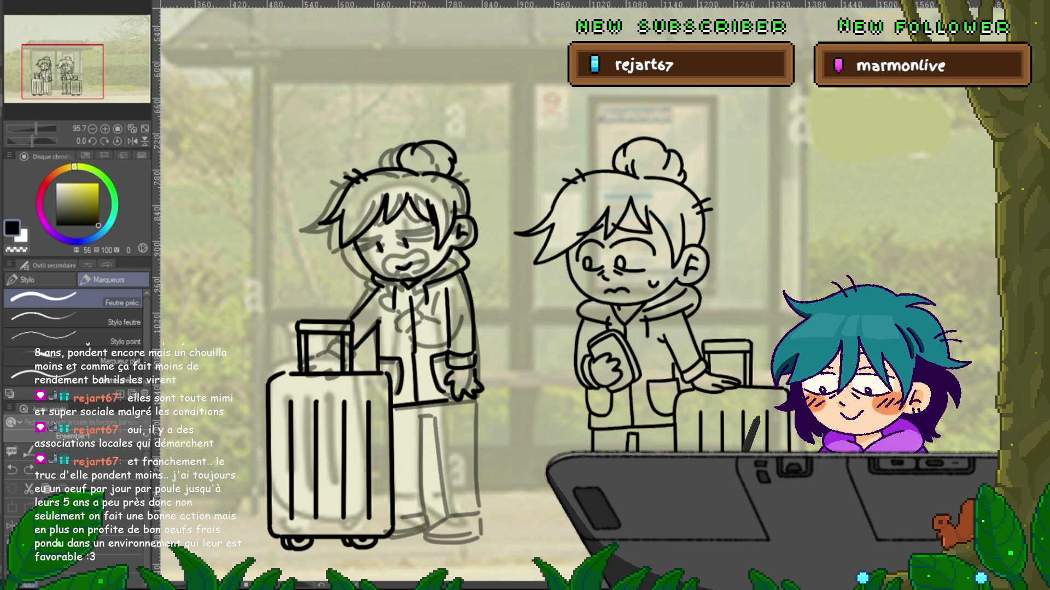
key("Right")
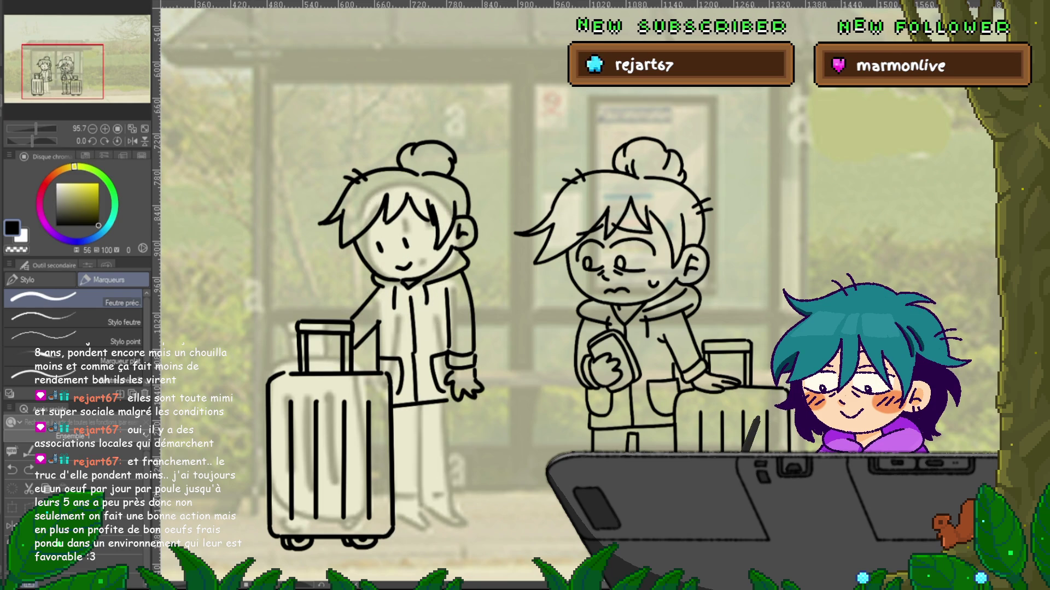
key("Right")
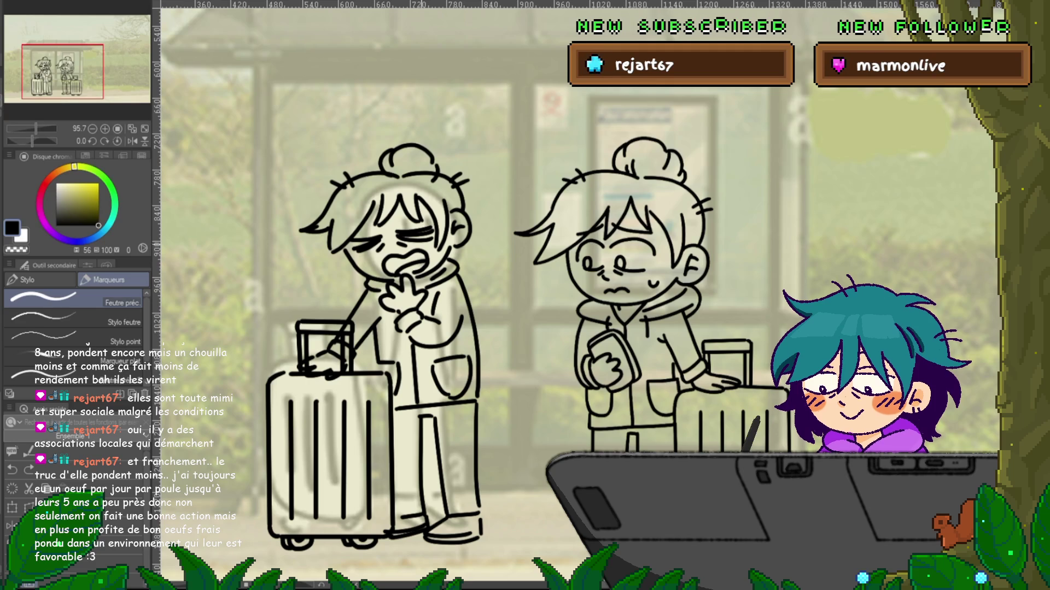
key("ctrl+z")
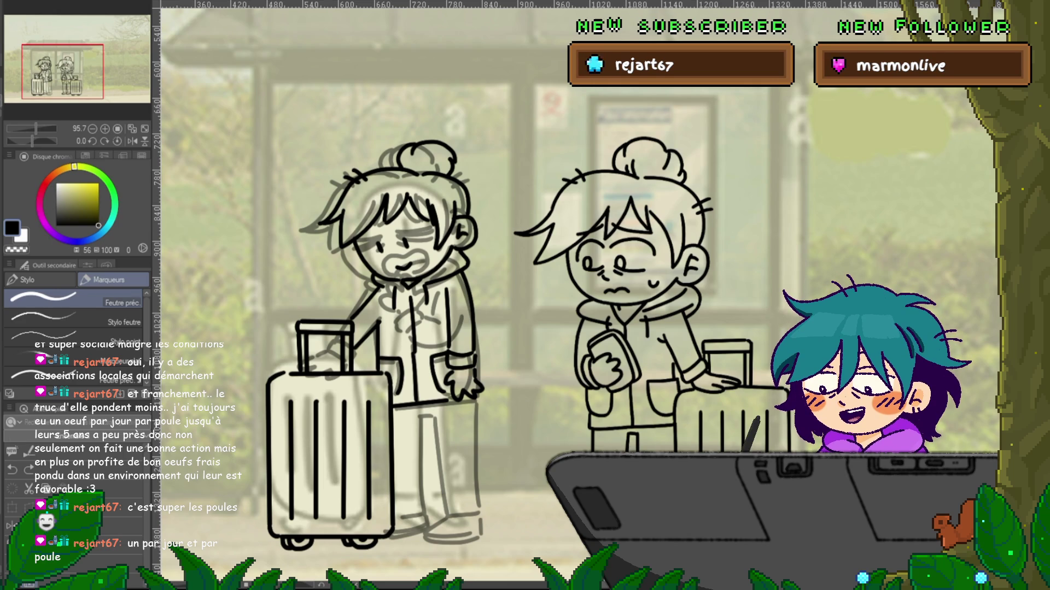
- Restore the dark rough strokes on her face, hair and legs
key("ctrl+z")
key("ctrl+y")
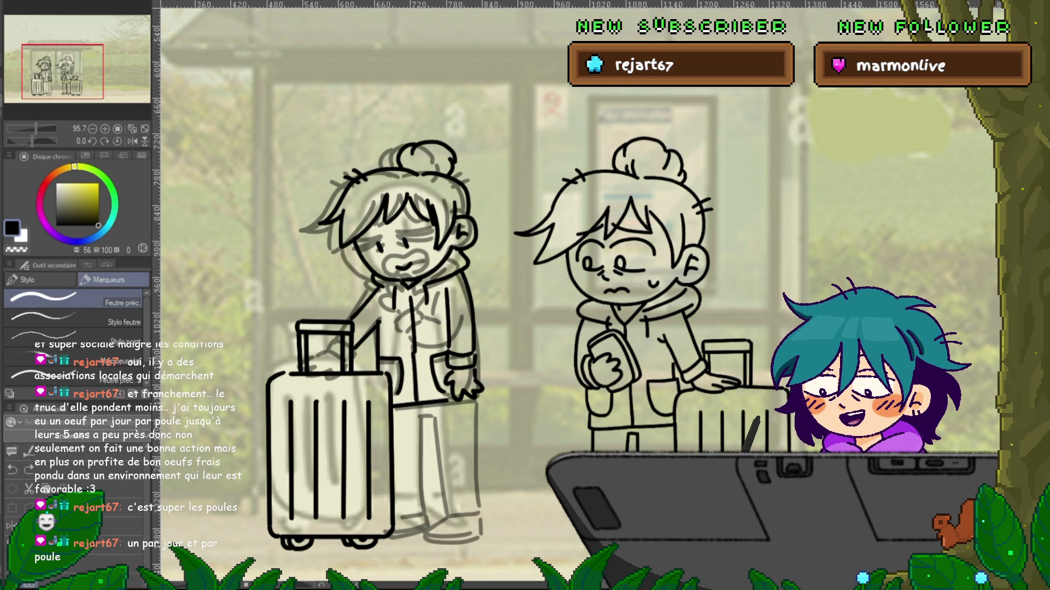
key("ctrl+y")
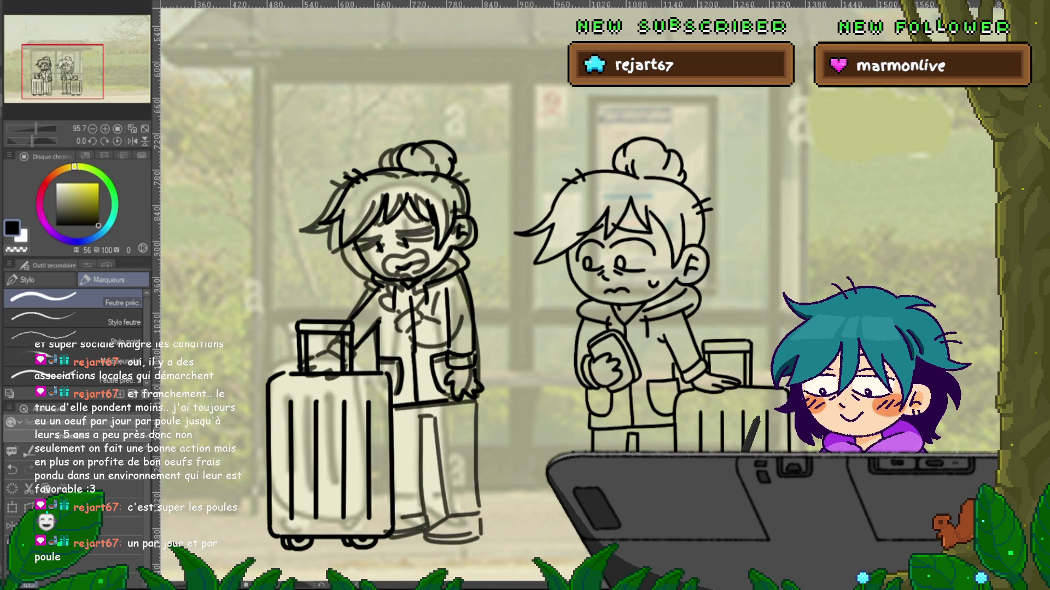
key("ctrl+y")
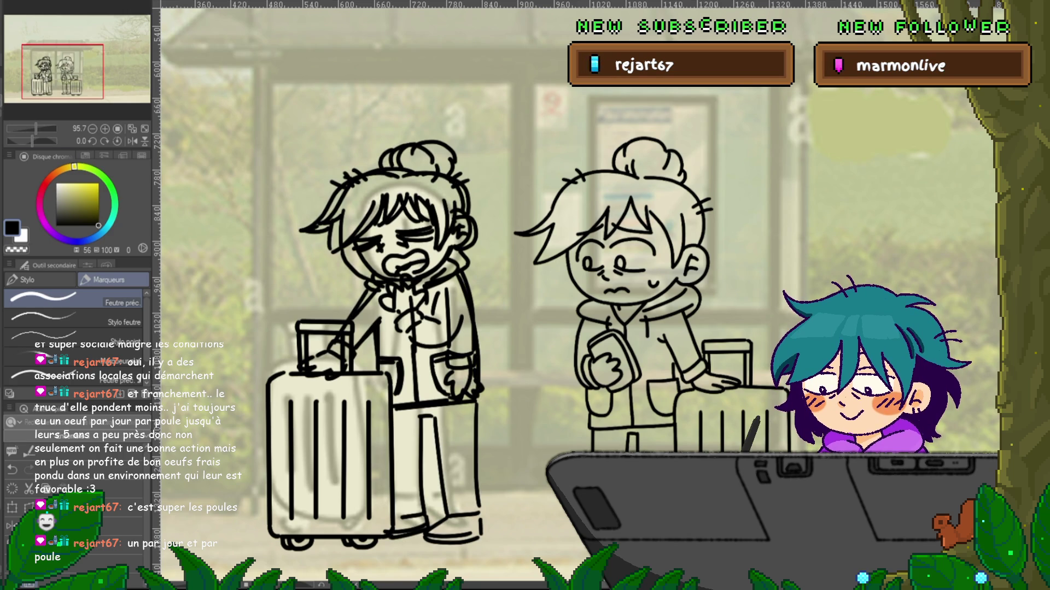
- Lasso the left character's head and torso, delete those lines, and deselect
key("m")
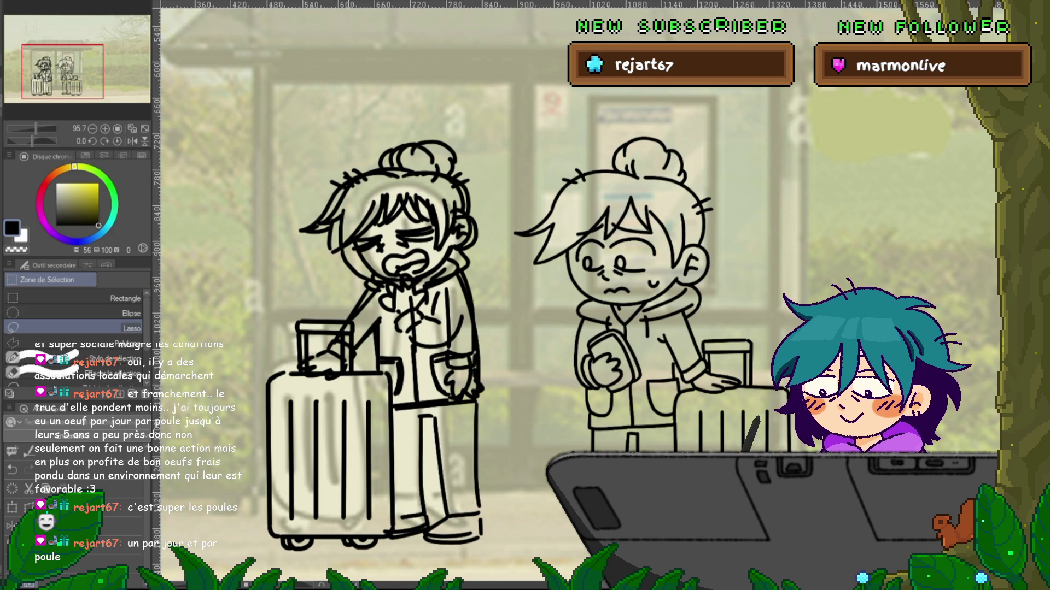
left_click_drag(394, 394, 322, 407)
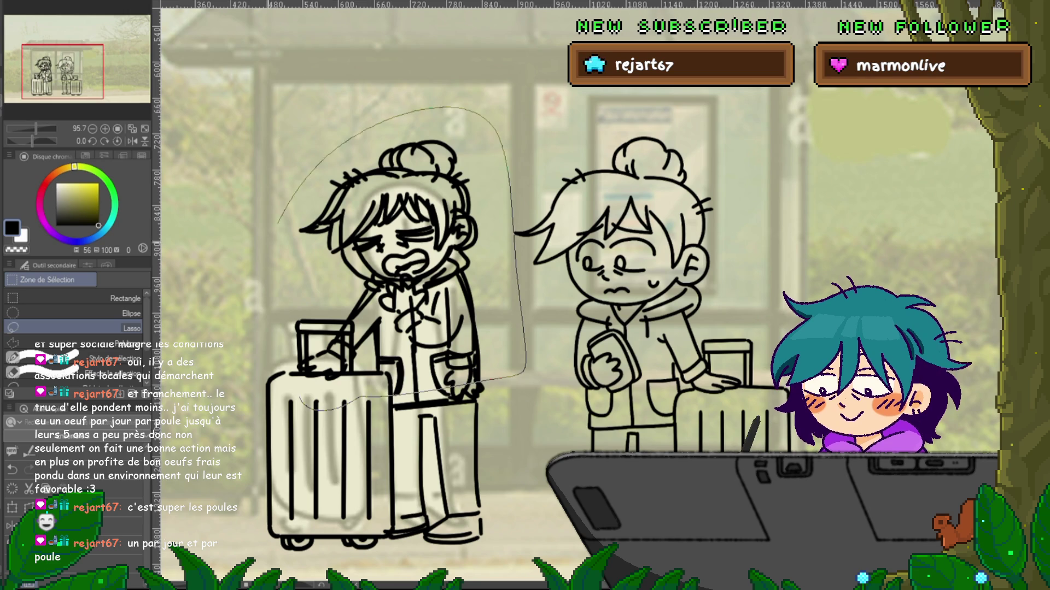
key("Delete")
key("ctrl+d")
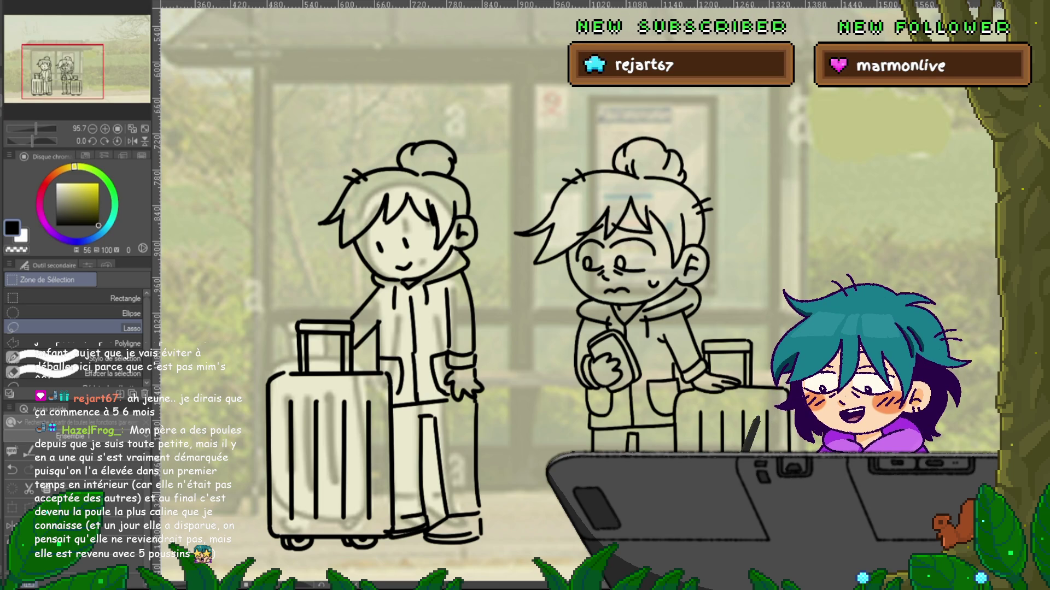
- Play the animation and flip between adjacent frames to compare her pose, suitcase, jacket and legs
key("ctrl+z")
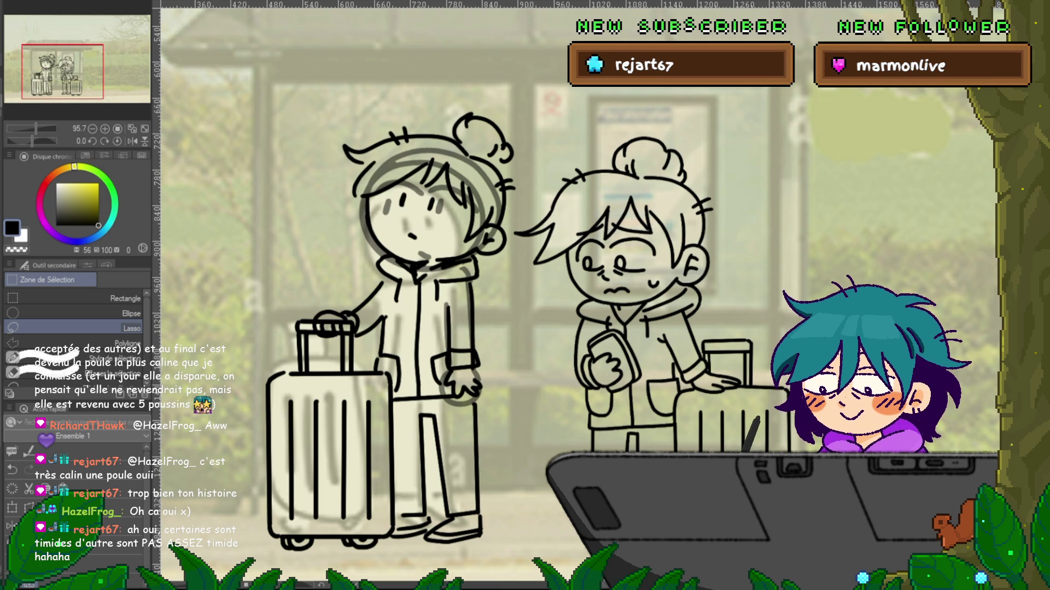
key("space")
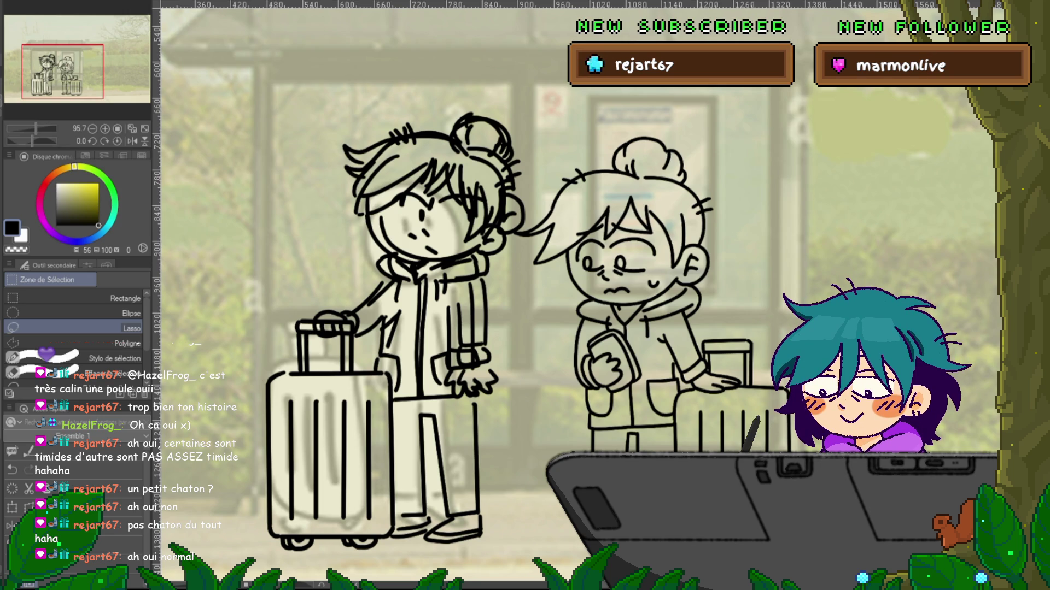
key("Delete")
key("ctrl+z")
key("ctrl+z")
key("ctrl+y")
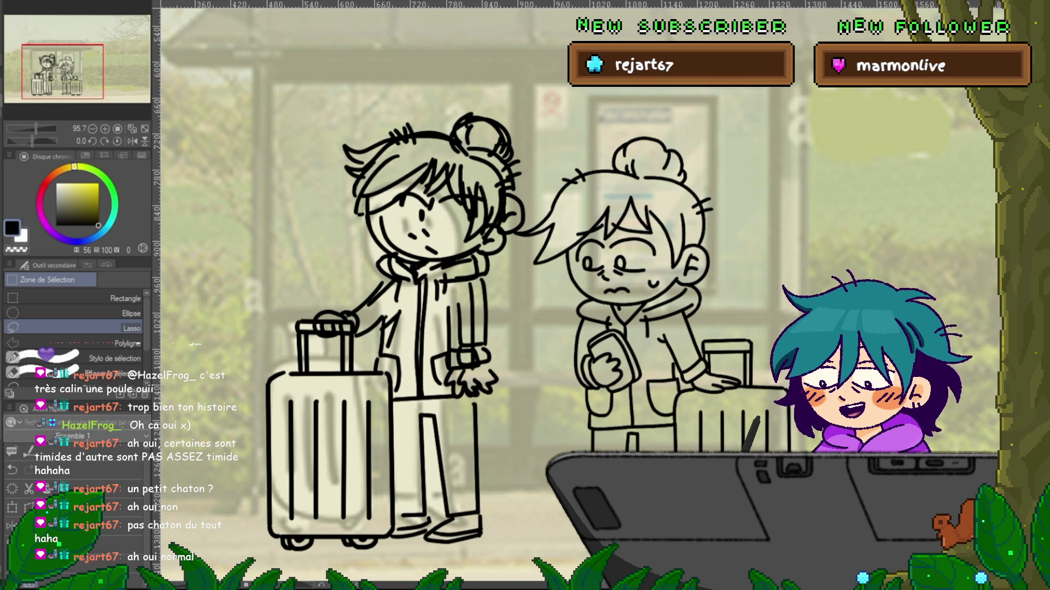
key("ctrl+z")
key("ctrl+y")
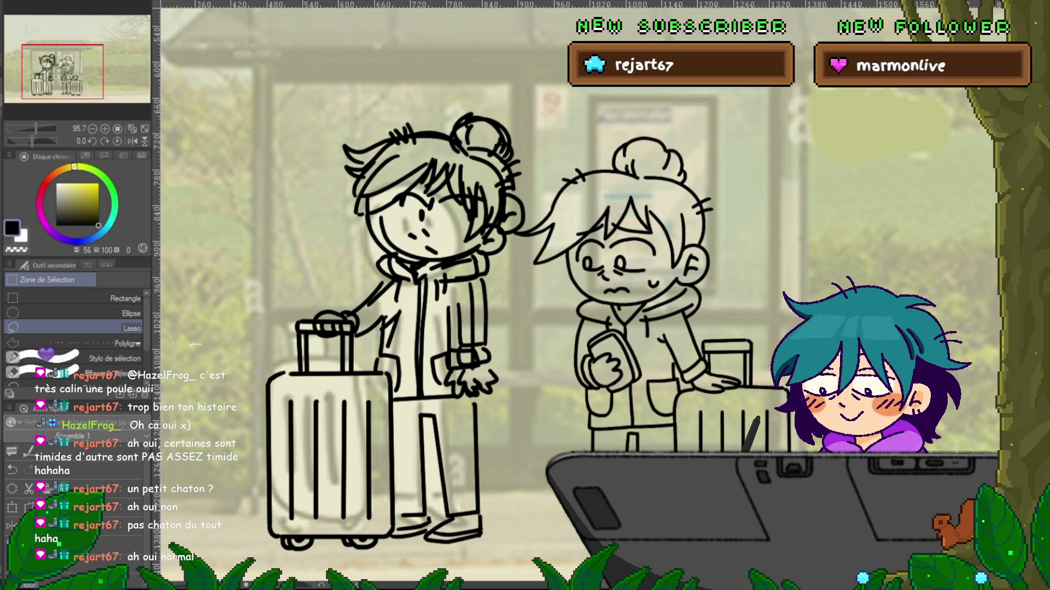
key("ctrl+z")
key("ctrl+y")
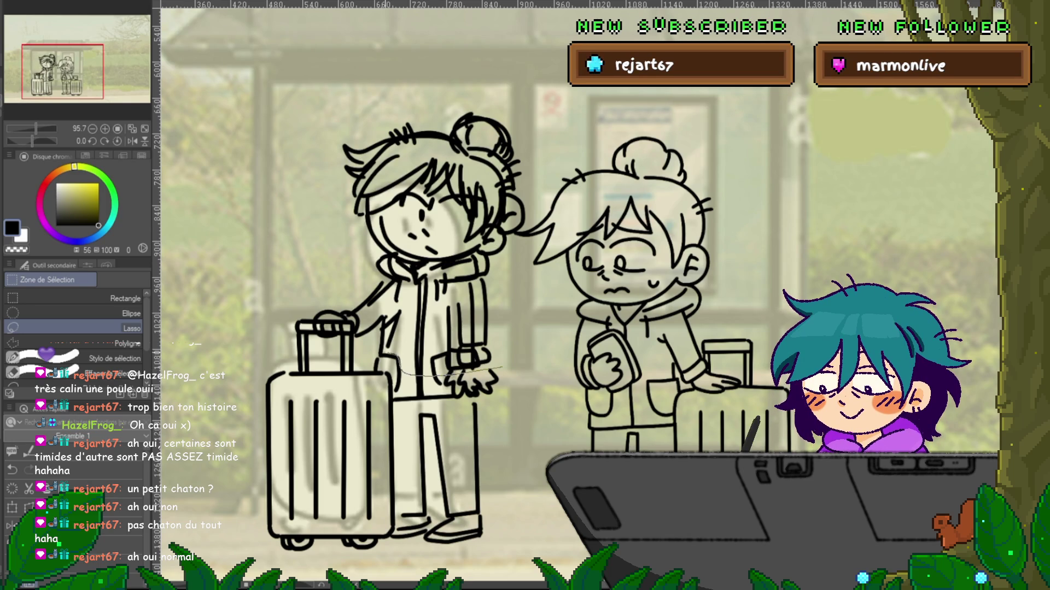
- Delete the lassoed head and torso lines and erase the hand lines on the suitcase handle
mouse_move(383, 350)
left_mouse_down()
mouse_move(526, 298)
mouse_move(508, 367)
left_mouse_up()
key("Delete")
key("ctrl+d")
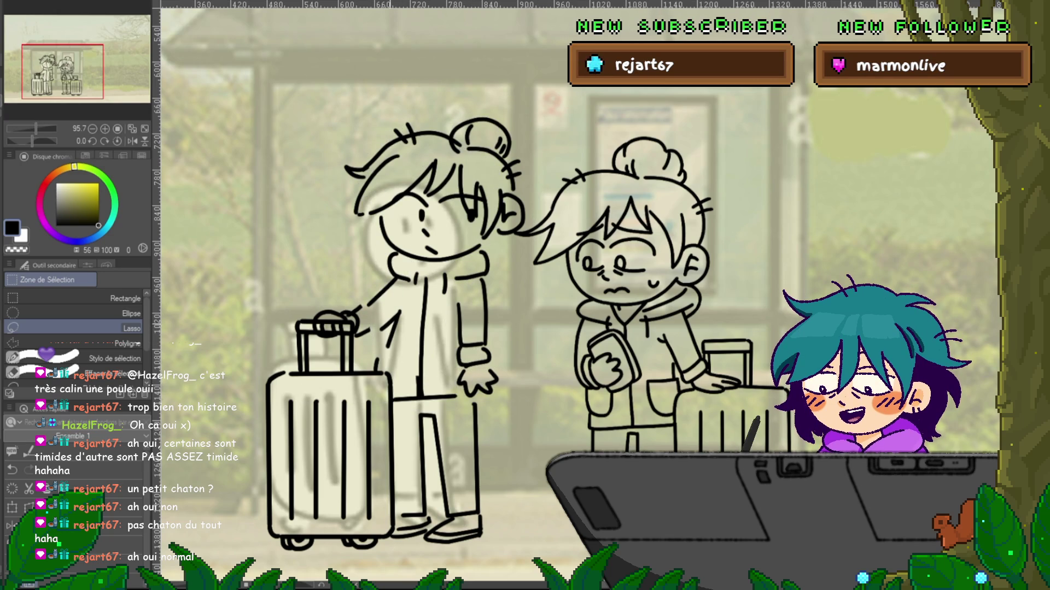
left_click_drag(339, 317, 358, 327)
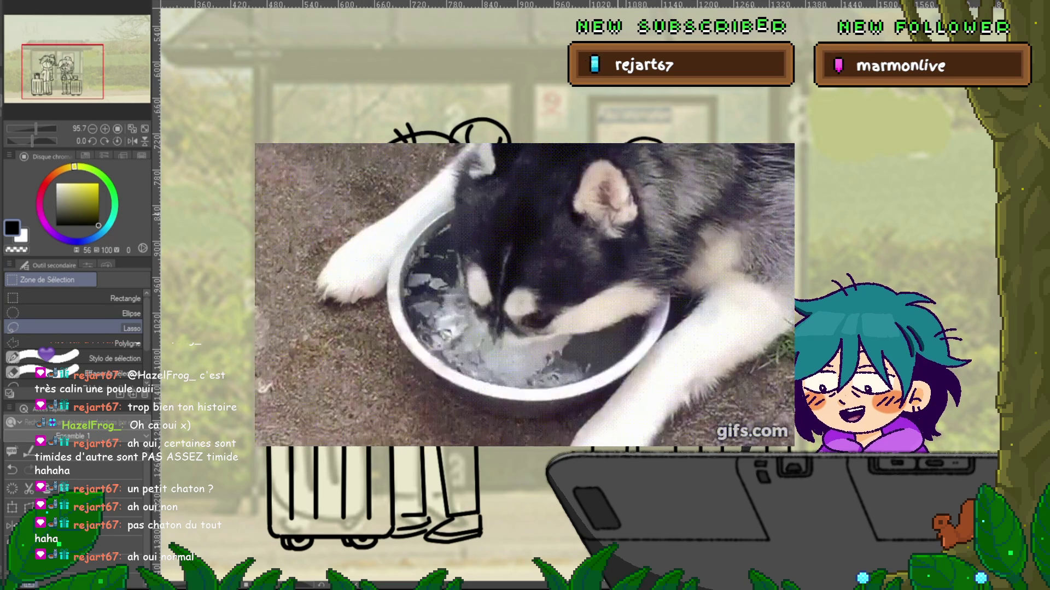
- Switch to the G-pen and try a curl on the head outline, then undo it
key("p")
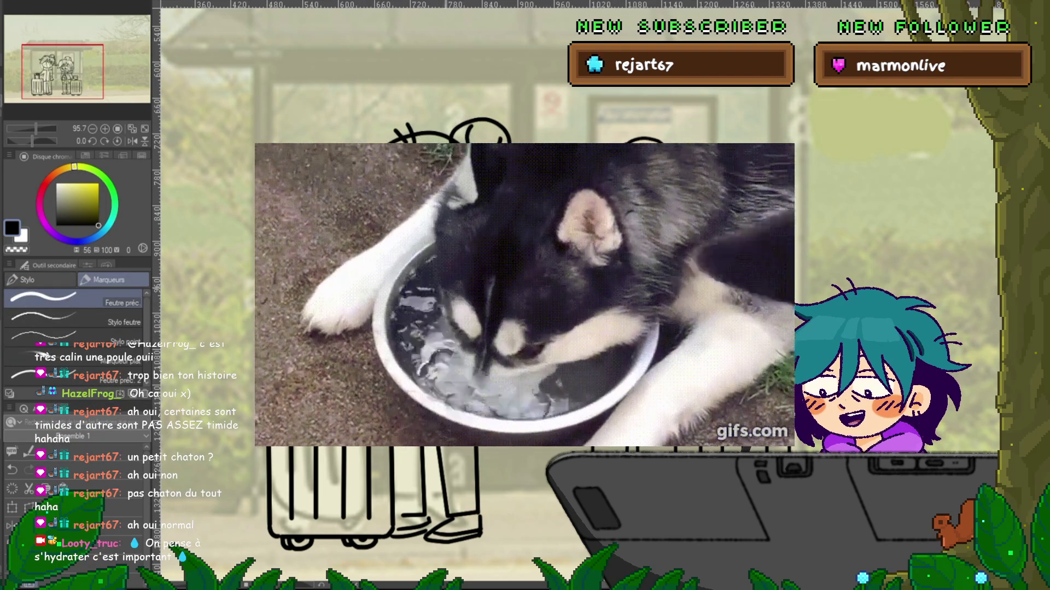
left_click_drag(455, 133, 504, 141)
key("ctrl+z")
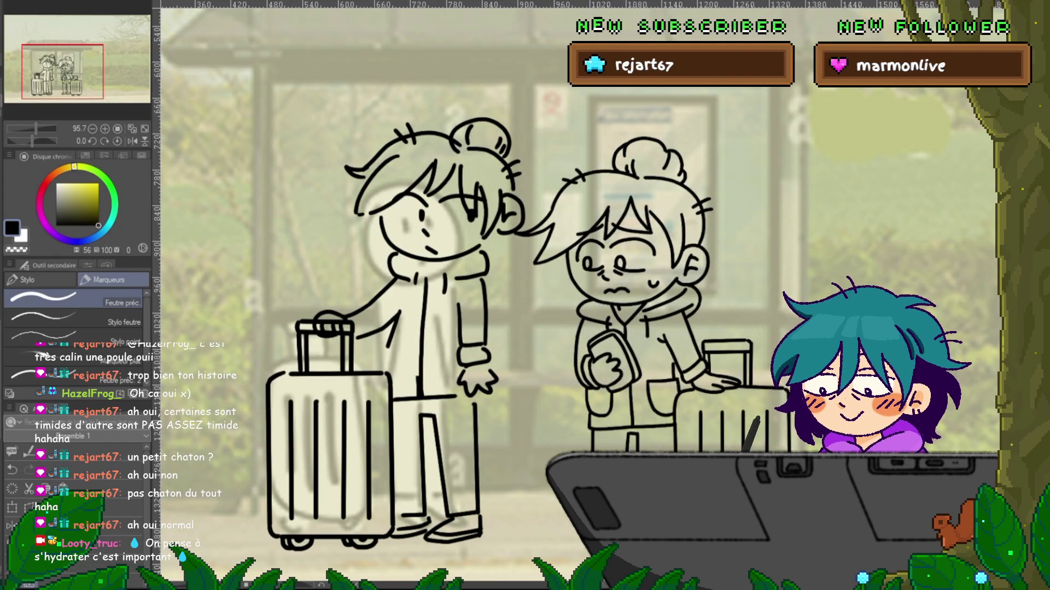
- Try a transform, cancel it, and compare her legs and head with the neighbouring frame
key("ctrl+t")
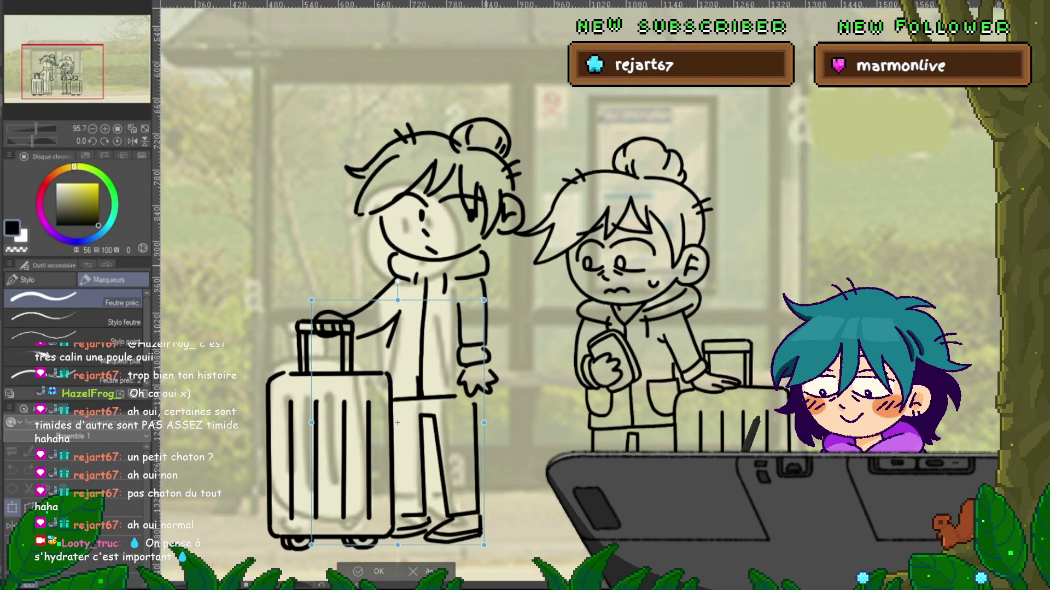
key("Return")
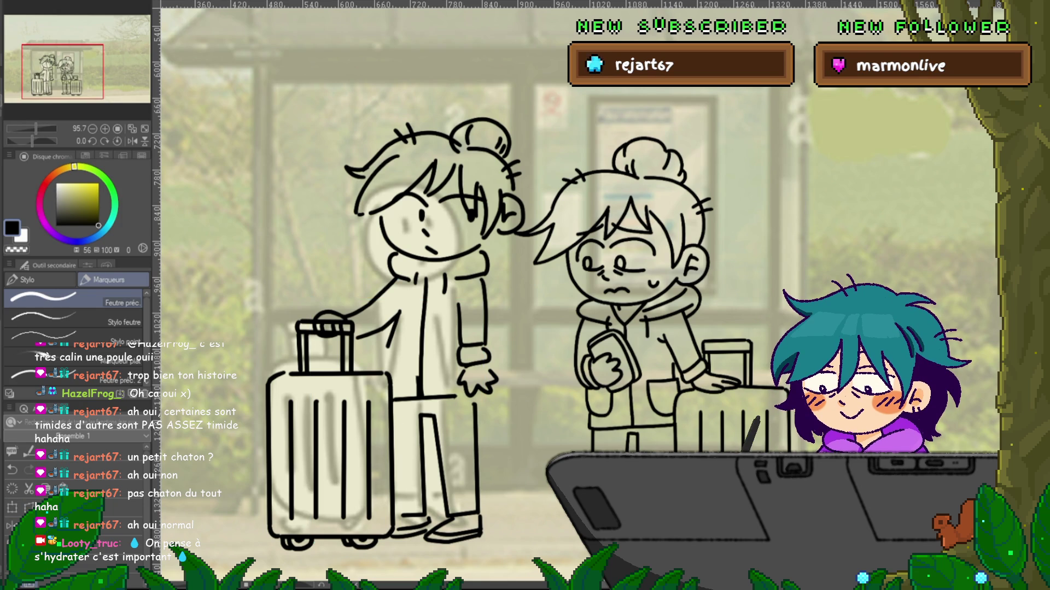
key("ctrl+z")
key("ctrl+y")
key("ctrl+z")
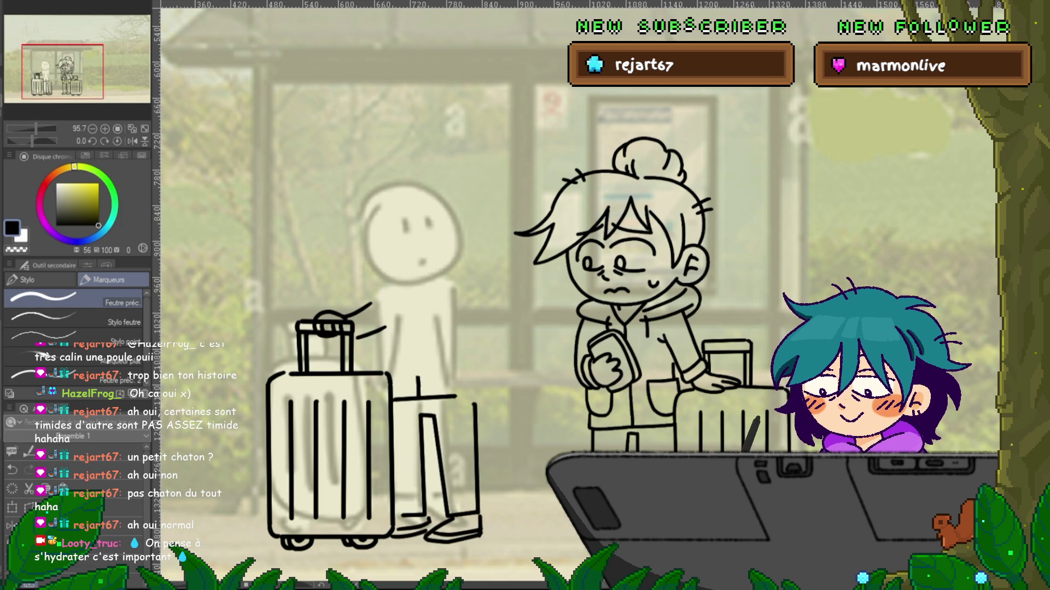
key("ctrl+y")
- Nudge the head and arm slightly down and right, then compare with the hooded version
key("ctrl+t")
left_click_drag(426, 258, 428, 261)
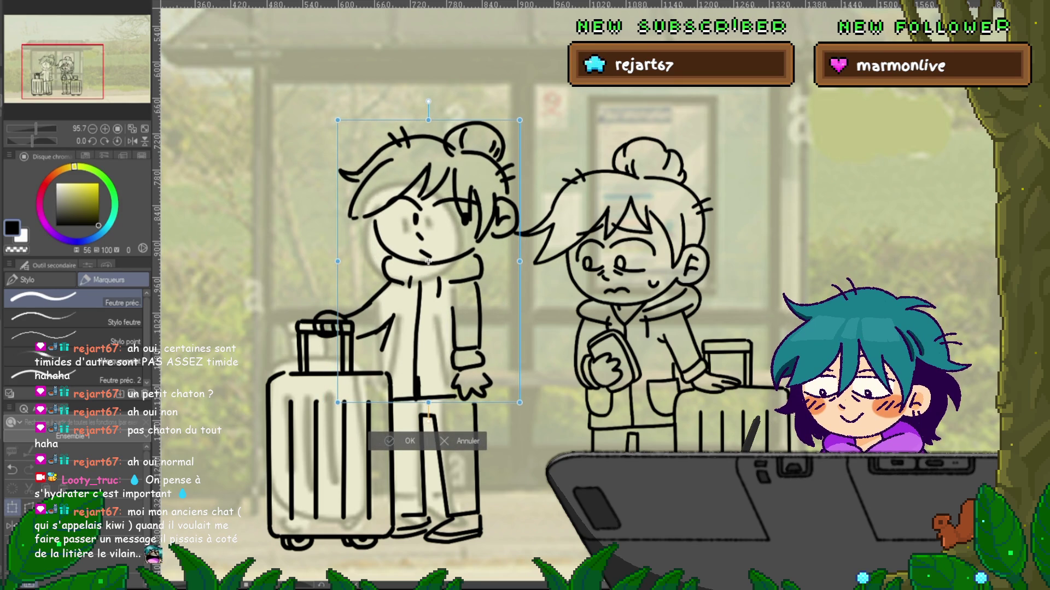
key("ctrl+z")
key("ctrl+z")
key("ctrl+z")
key("ctrl+y")
key("ctrl+z")
key("ctrl+y")
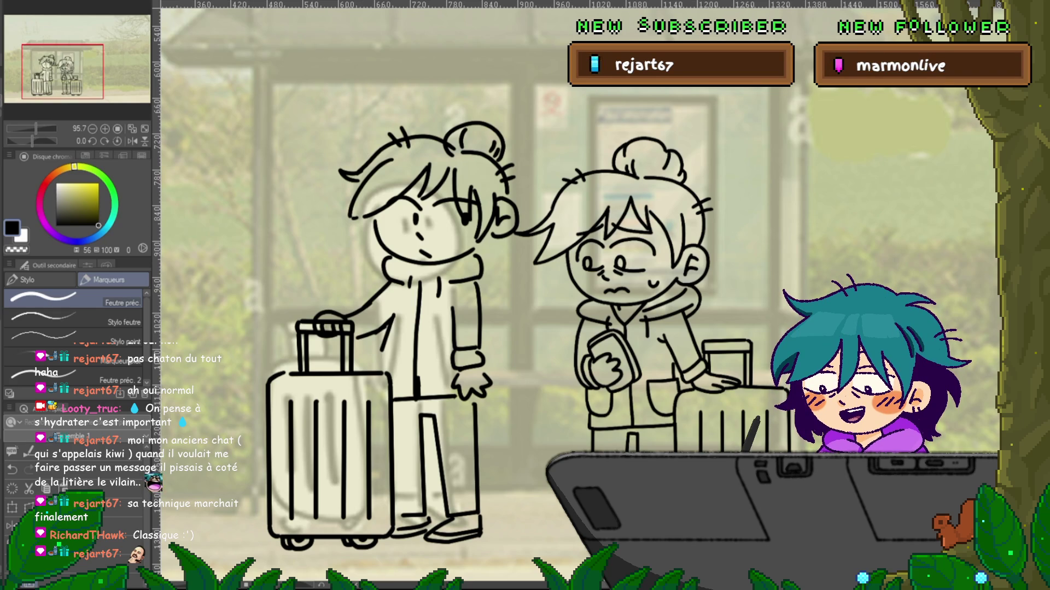
- Flip between adjacent frames to check the pose and preview the next walking frame
key("Right")
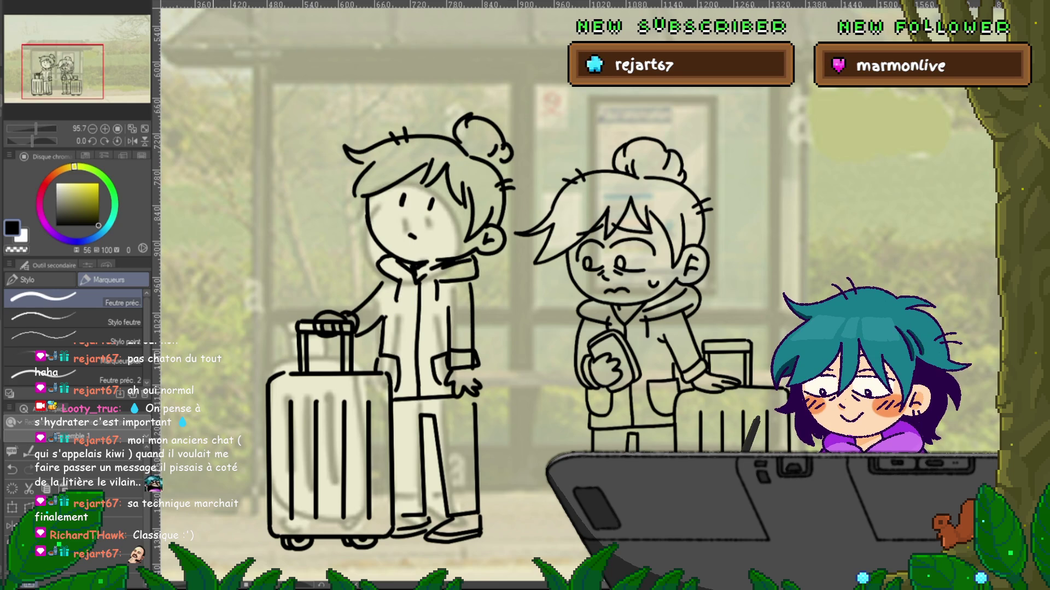
key("Left")
key("ctrl+t")
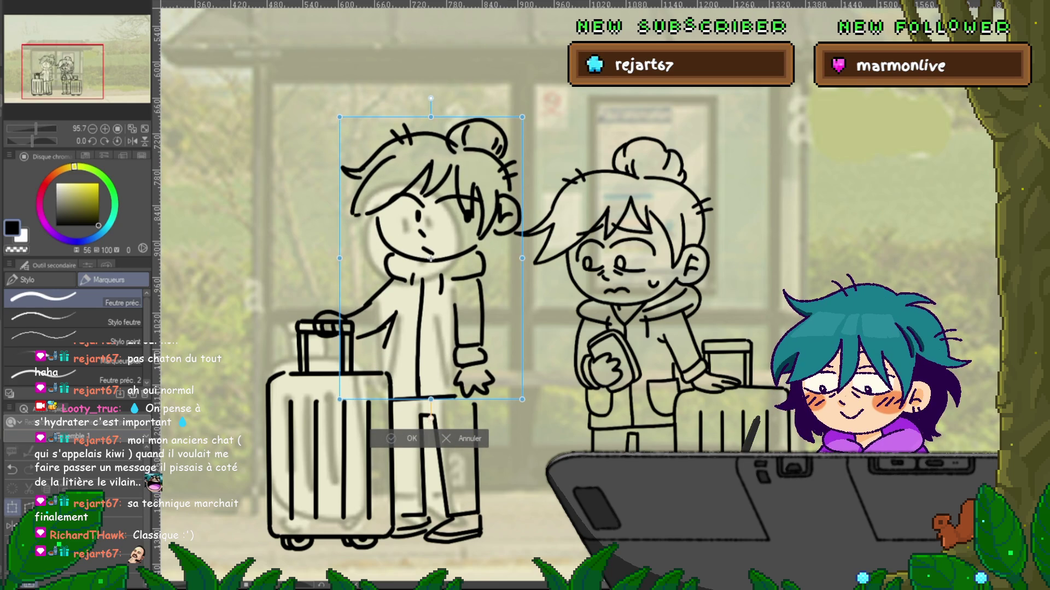
key("Escape")
key("Right")
key("Left")
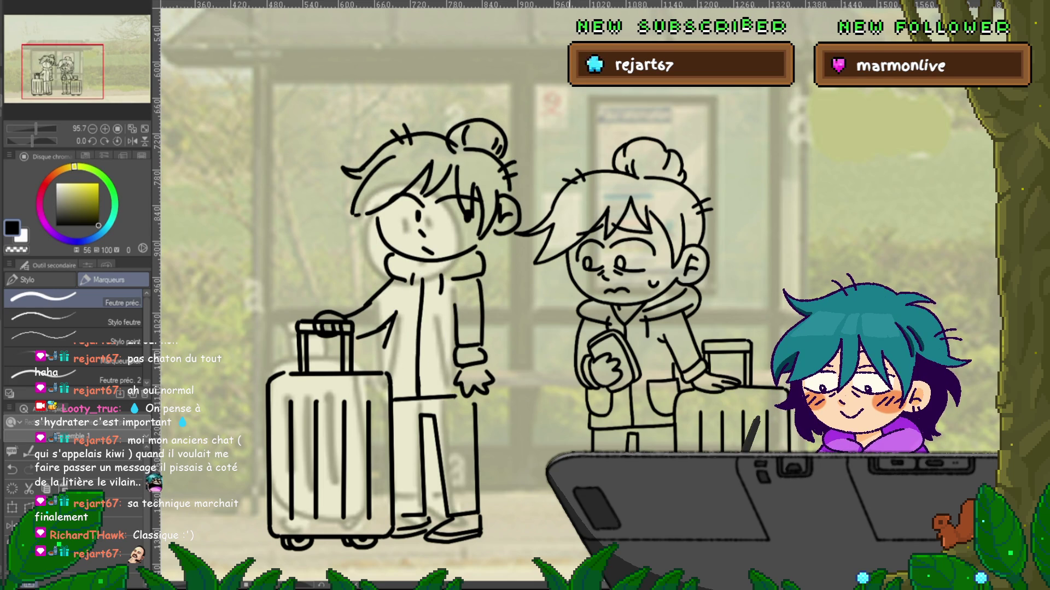
key("Right")
key("Left")
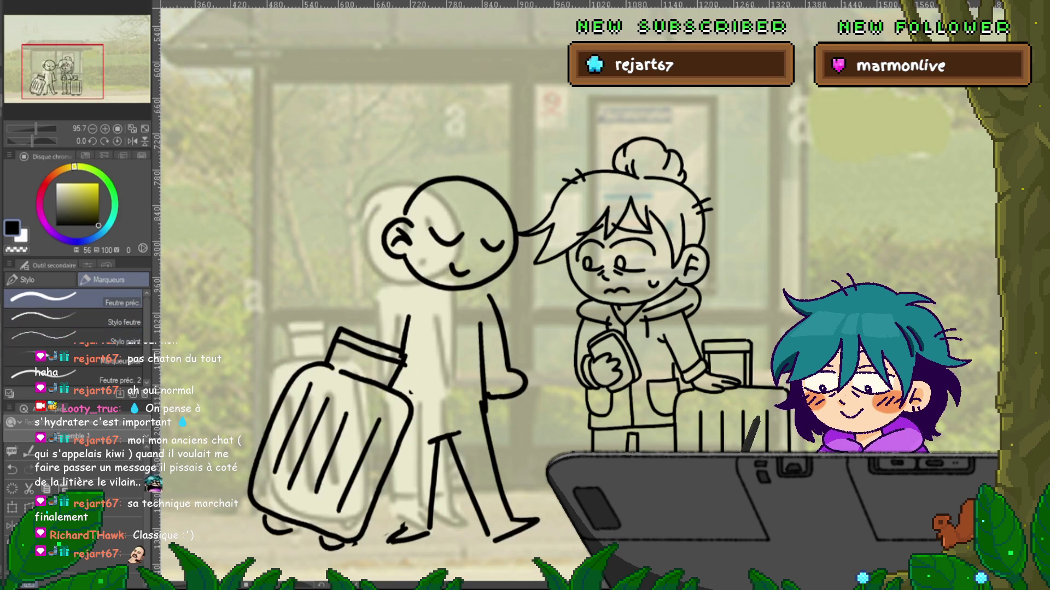
- Turn on onion skin, briefly hide the line layer, and sketch a test squiggle
key("o")
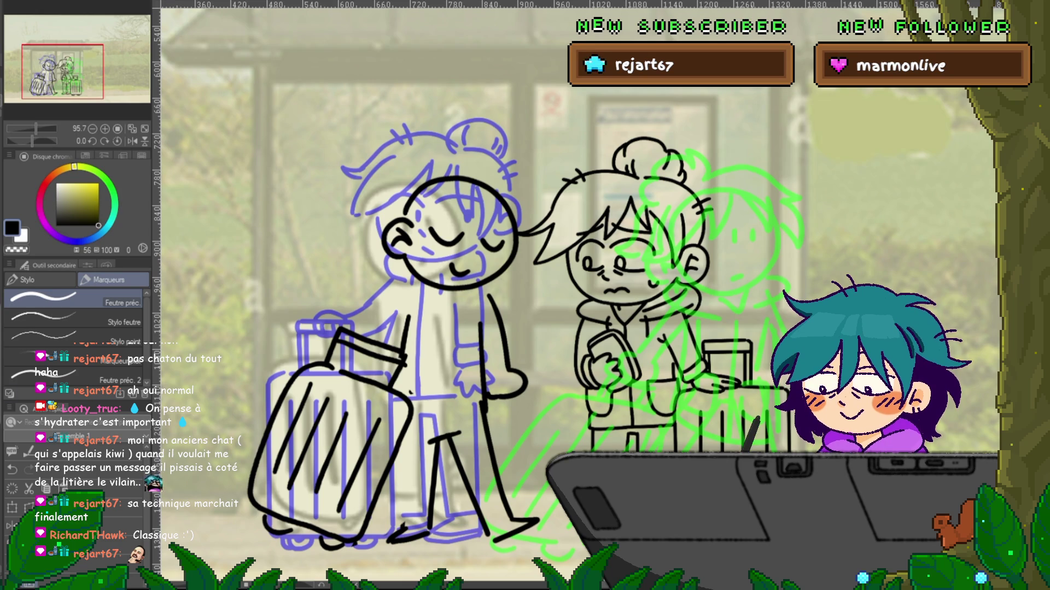
key("ctrl+comma")
key("ctrl+comma")
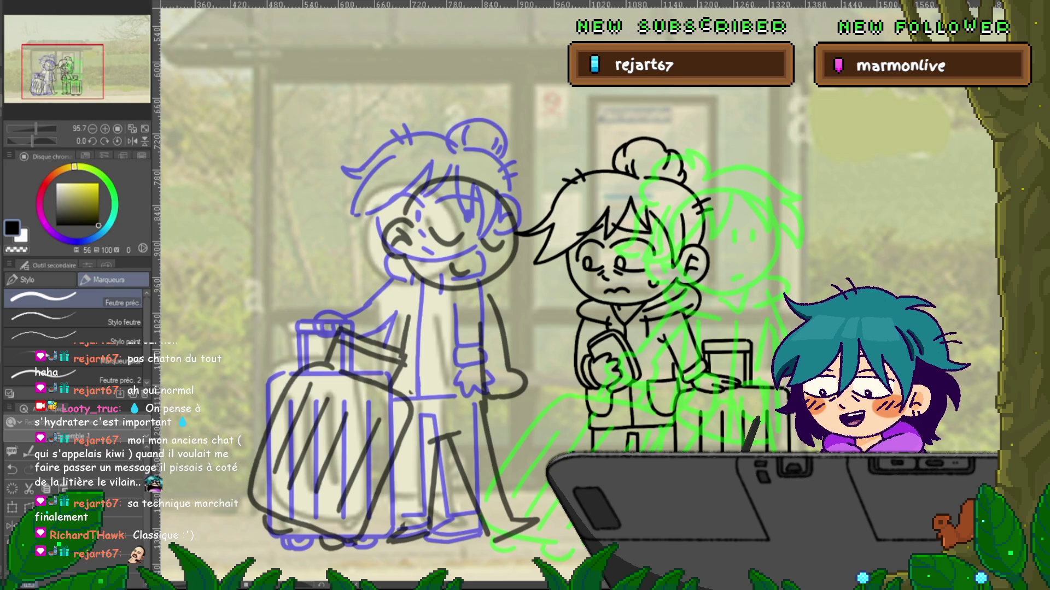
mouse_move(528, 290)
left_mouse_down()
mouse_move(522, 329)
mouse_move(554, 312)
mouse_move(536, 334)
left_mouse_up()
- Remove the stray squiggle stroke and draw both edges of the walking character's arm
key("ctrl+z")
key("ctrl+z")
left_click_drag(530, 295, 548, 343)
key("ctrl+z")
key("ctrl+z")
key("ctrl+z")
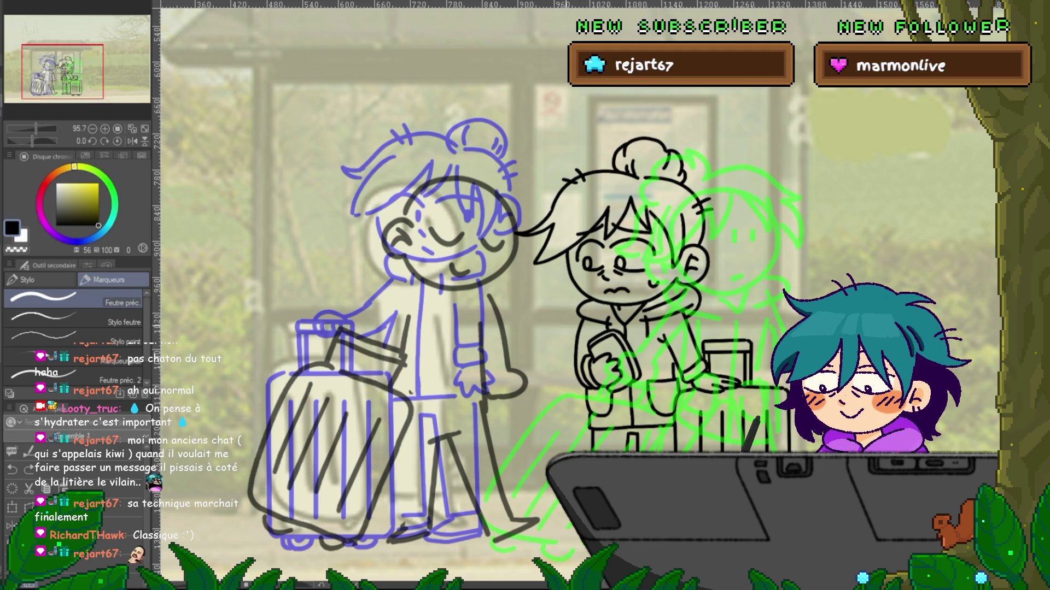
left_click_drag(414, 284, 373, 338)
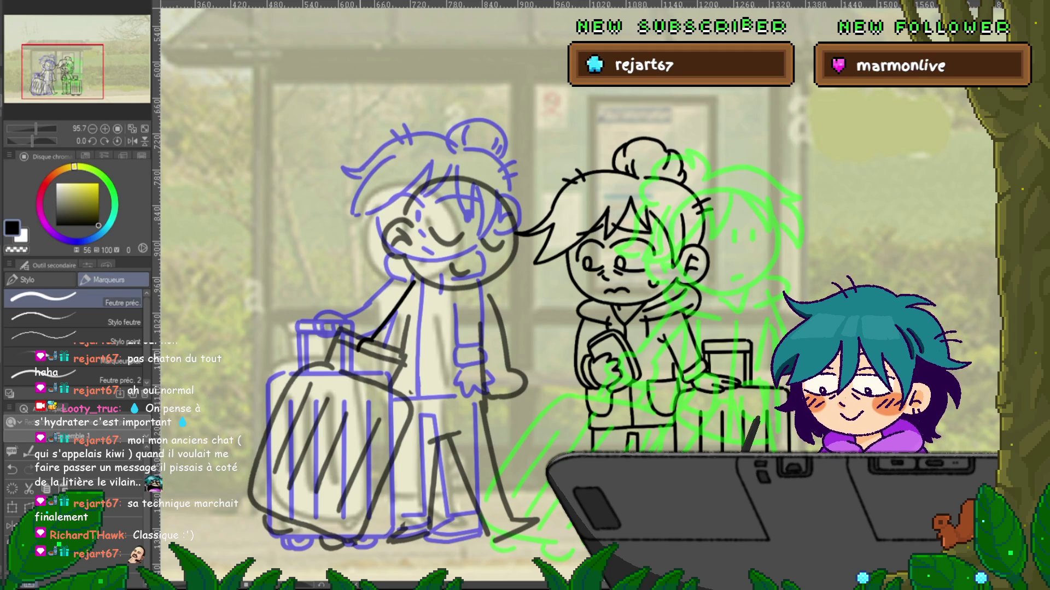
left_click_drag(417, 309, 389, 343)
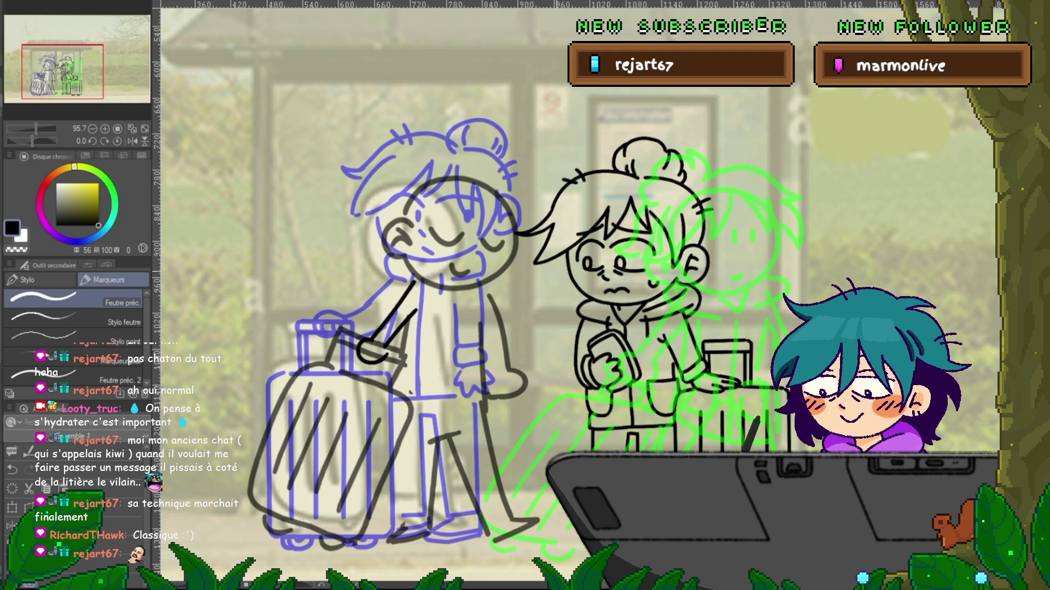
key("ctrl+z")
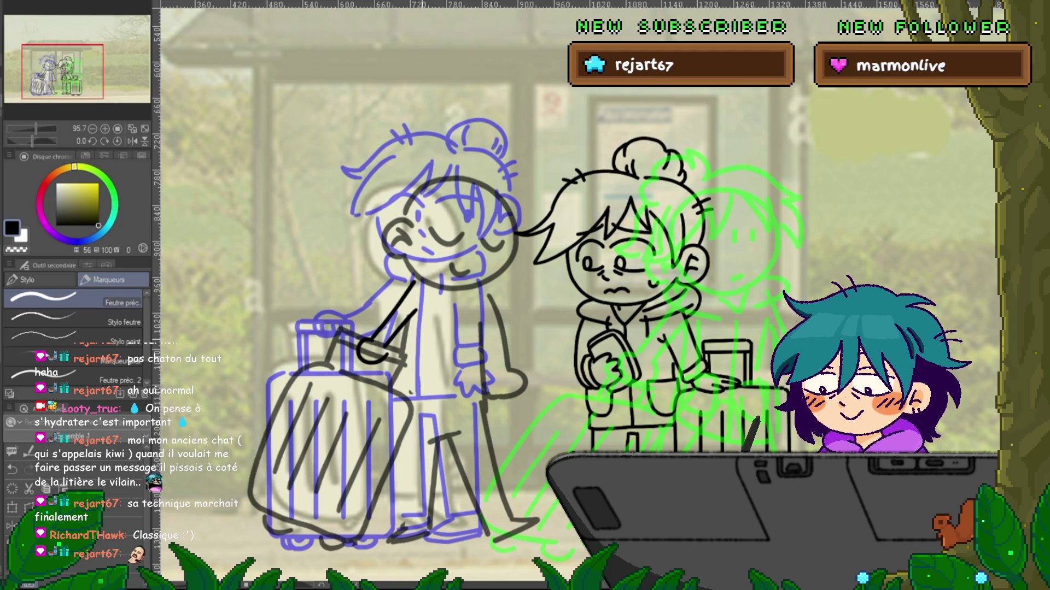
left_click_drag(416, 316, 390, 346)
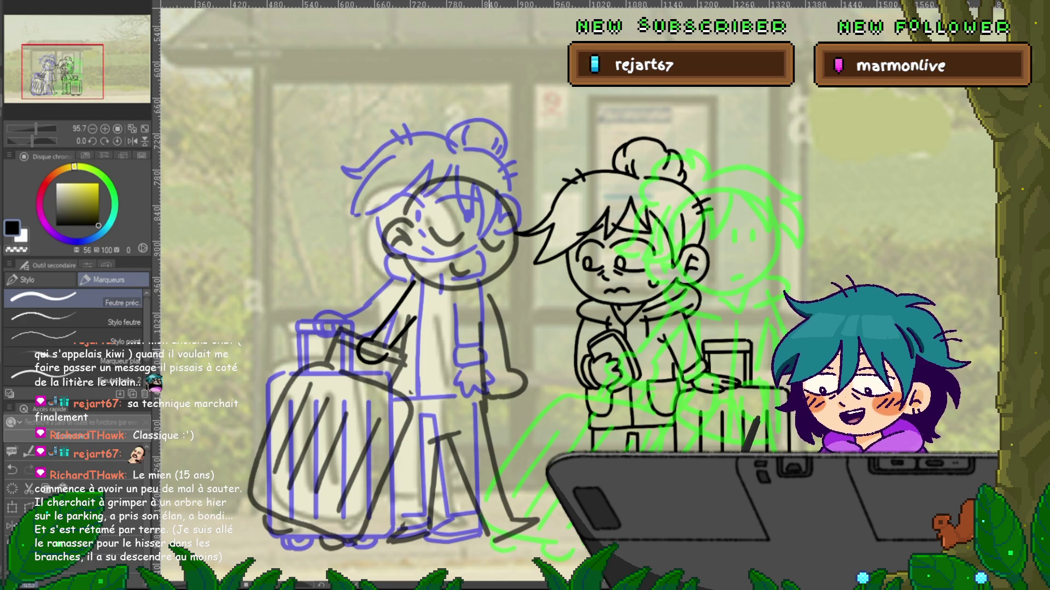
- Draw the left character's hair bun, head outline, hair strands and the hair's outer edge
left_click_drag(578, 295, 525, 341)
mouse_move(383, 221)
left_mouse_down()
mouse_move(353, 235)
mouse_move(367, 226)
left_mouse_up()
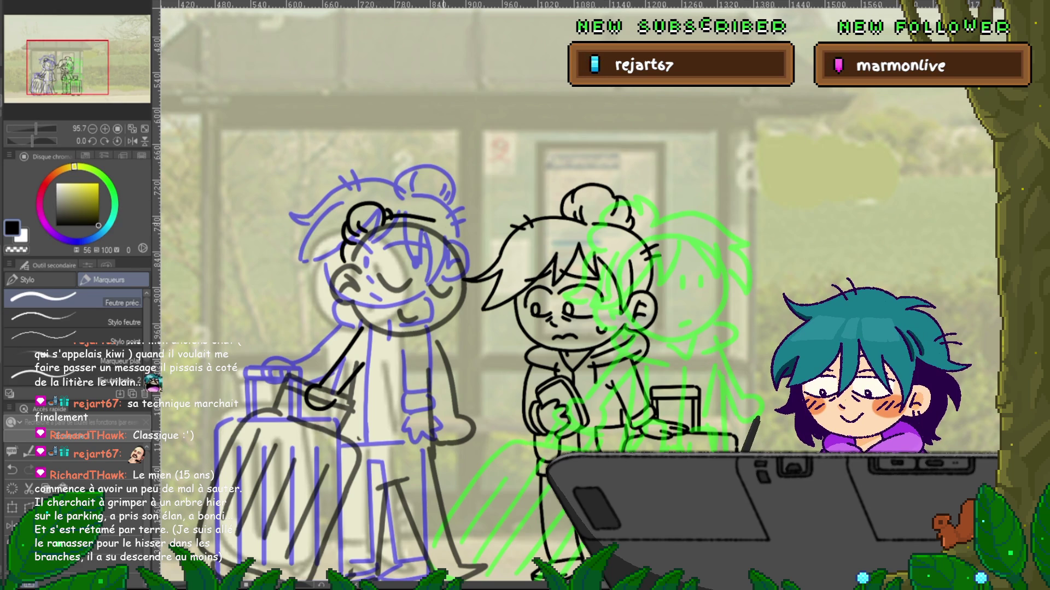
left_click_drag(382, 222, 469, 262)
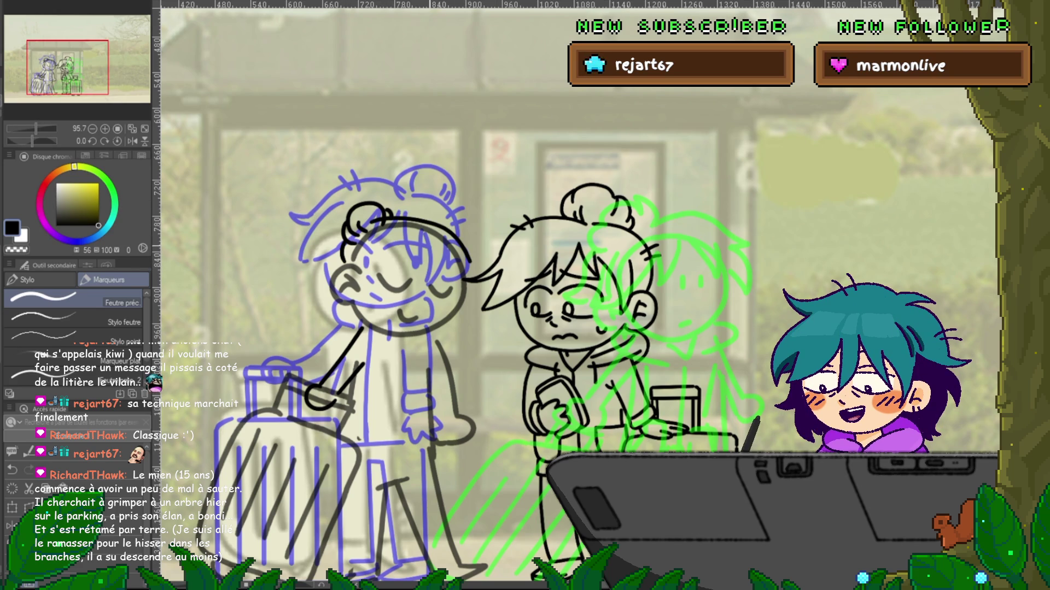
mouse_move(421, 249)
left_mouse_down()
mouse_move(437, 276)
mouse_move(424, 253)
left_mouse_up()
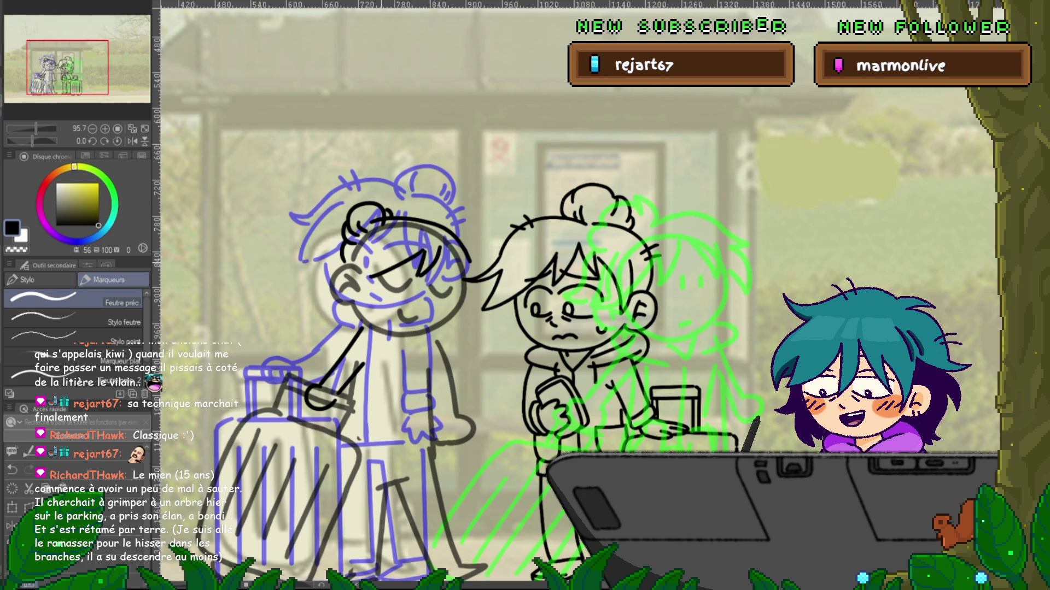
left_click_drag(355, 289, 363, 253)
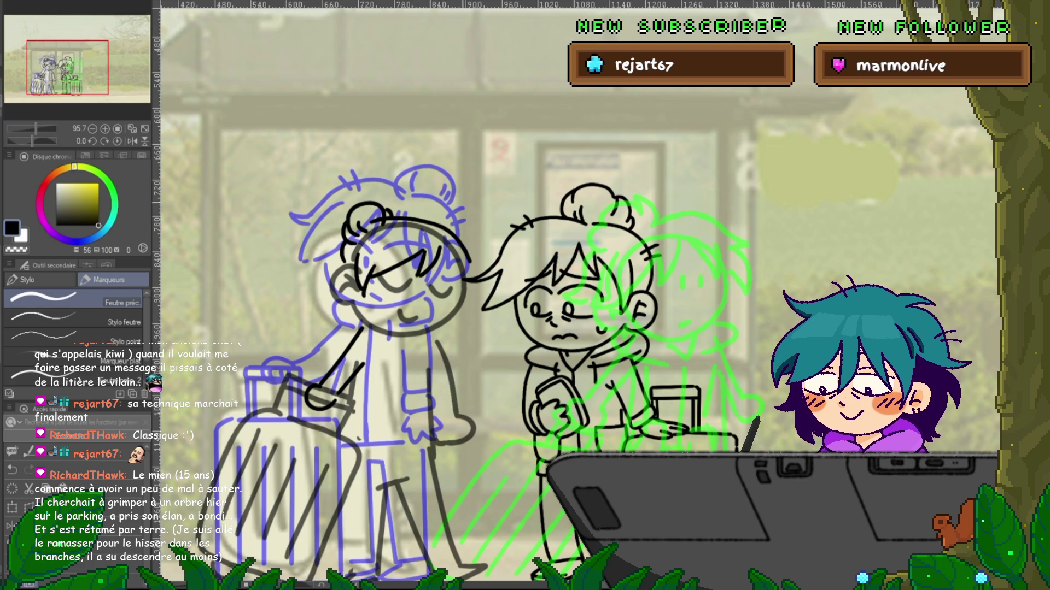
mouse_move(447, 256)
left_mouse_down()
mouse_move(474, 310)
mouse_move(394, 334)
left_mouse_up()
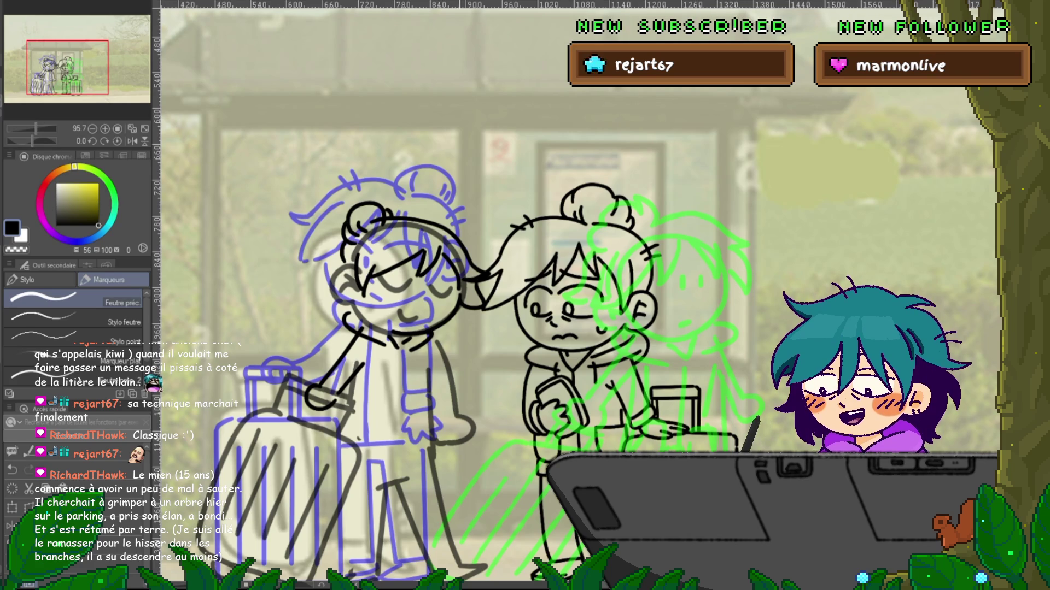
scroll(577, 295, "down", 1)
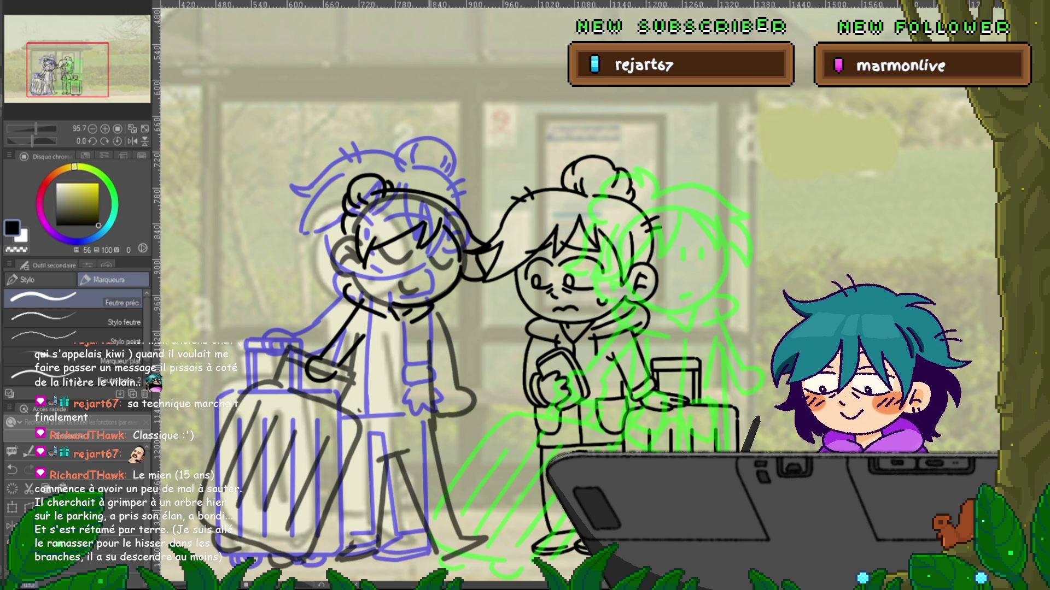
mouse_move(578, 296)
left_mouse_down()
mouse_move(463, 322)
mouse_move(200, 421)
left_mouse_up()
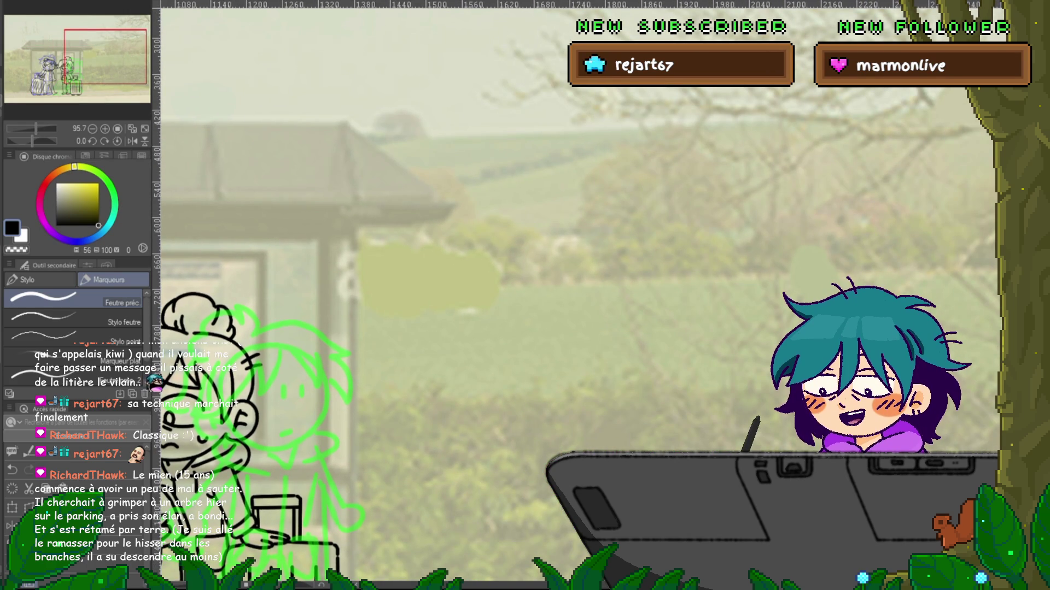
mouse_move(623, 265)
left_mouse_down()
mouse_move(564, 264)
mouse_move(480, 298)
mouse_move(482, 358)
left_mouse_up()
left_click_drag(450, 251, 486, 264)
mouse_move(441, 350)
left_mouse_down()
mouse_move(455, 215)
mouse_move(594, 209)
left_mouse_up()
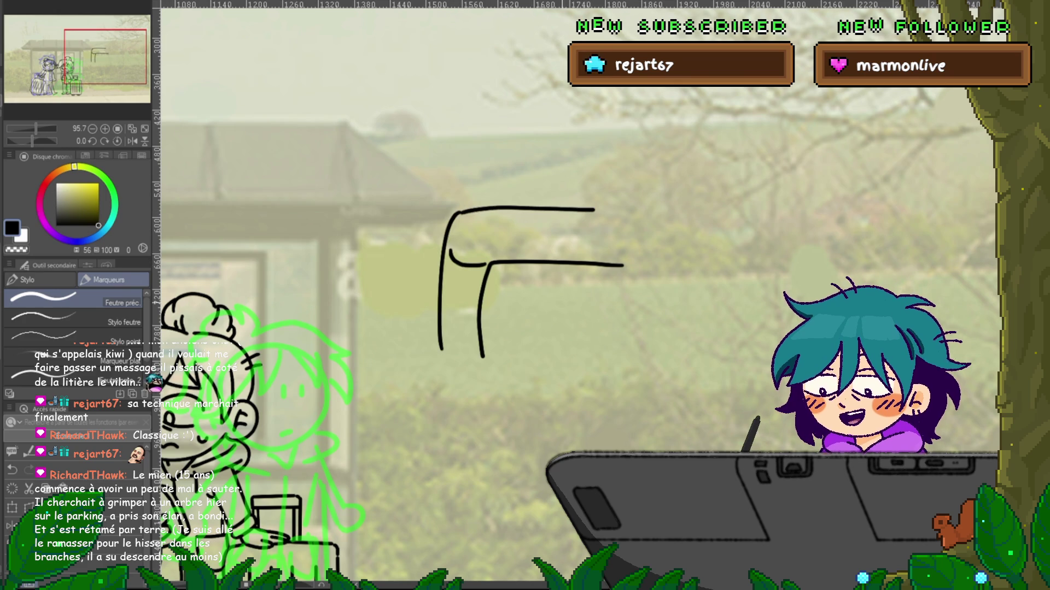
key("ctrl+z")
key("ctrl+z")
key("ctrl+z")
key("ctrl+z")
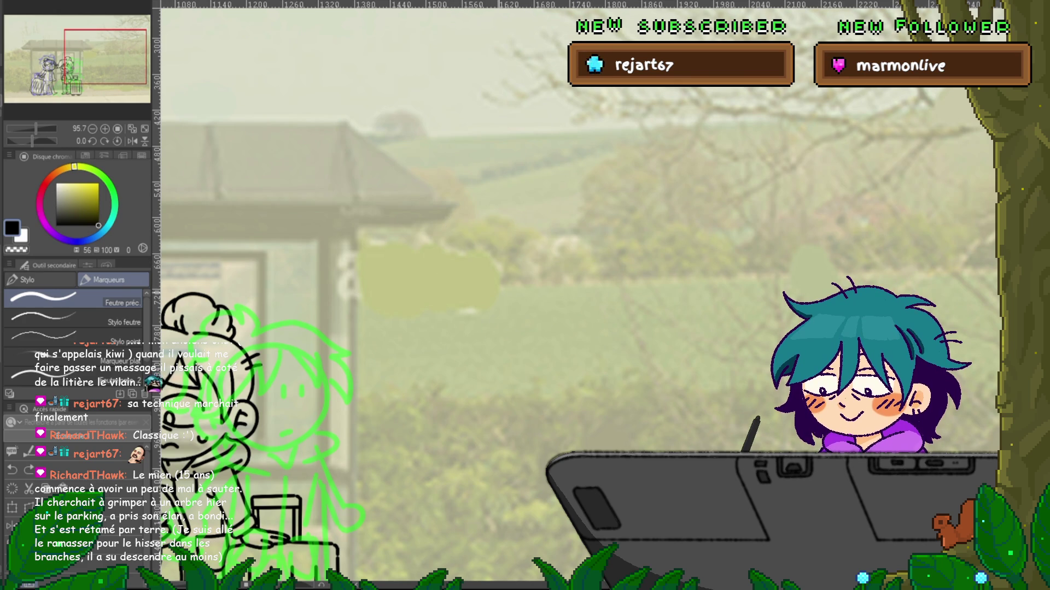
mouse_move(424, 278)
left_mouse_down()
mouse_move(588, 275)
mouse_move(386, 300)
mouse_move(552, 304)
left_mouse_up()
left_click_drag(489, 296, 516, 283)
mouse_move(585, 275)
left_mouse_down()
mouse_move(601, 277)
mouse_move(582, 301)
left_mouse_up()
mouse_move(377, 301)
left_mouse_down()
mouse_move(381, 350)
mouse_move(546, 365)
mouse_move(579, 358)
left_mouse_up()
left_click_drag(600, 306, 596, 349)
mouse_move(597, 298)
left_mouse_down()
mouse_move(634, 256)
mouse_move(632, 354)
left_mouse_up()
mouse_move(612, 251)
left_mouse_down()
mouse_move(650, 236)
mouse_move(664, 328)
mouse_move(618, 354)
left_mouse_up()
mouse_move(642, 236)
left_mouse_down()
mouse_move(636, 206)
mouse_move(453, 206)
mouse_move(428, 268)
mouse_move(358, 350)
left_mouse_up()
left_click_drag(419, 255, 372, 274)
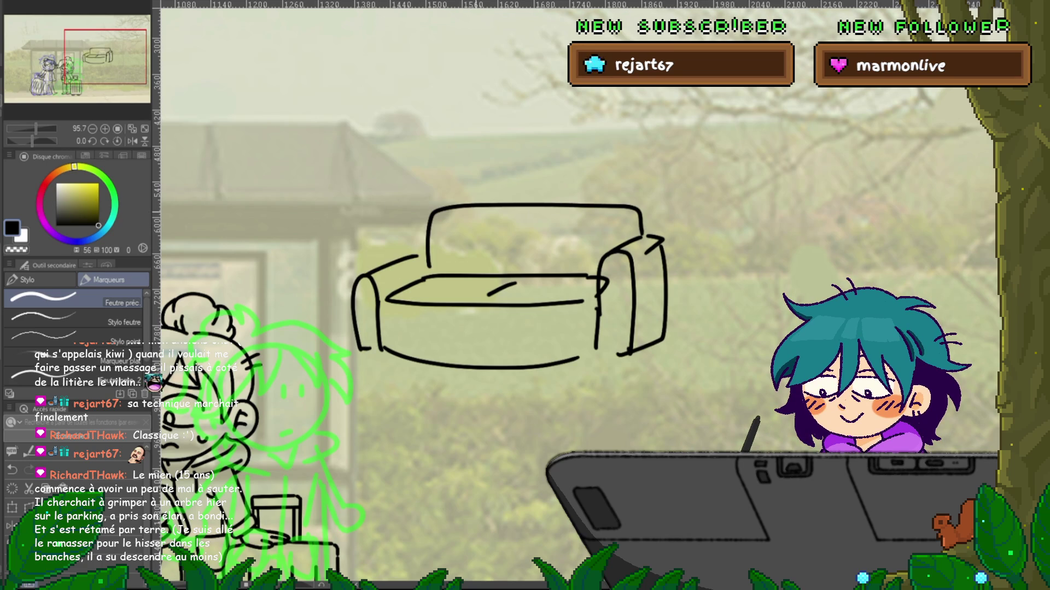
left_click_drag(492, 306, 609, 305)
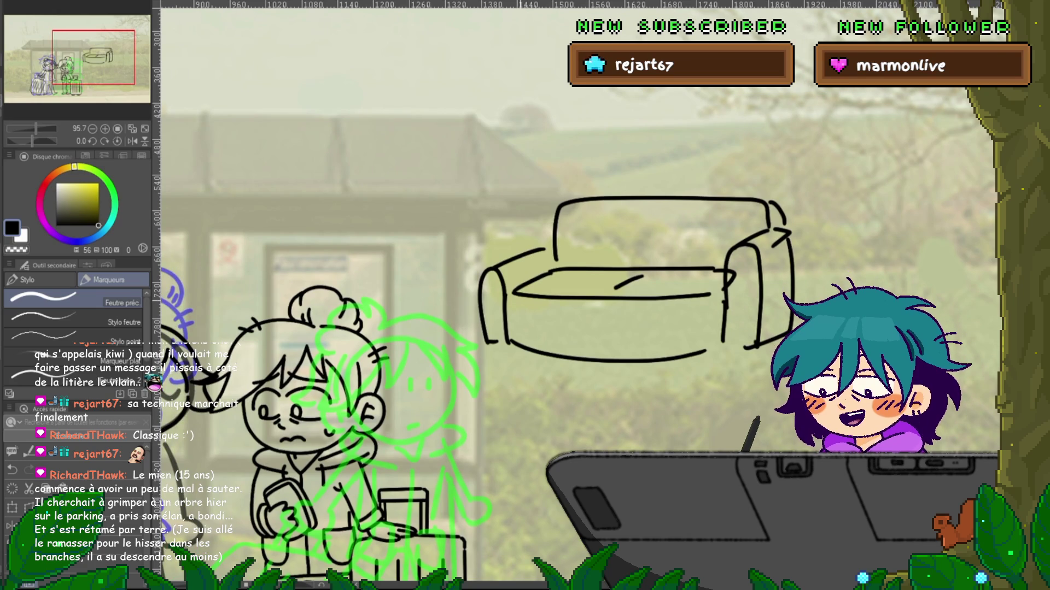
left_click_drag(514, 299, 595, 357)
left_click_drag(492, 344, 552, 377)
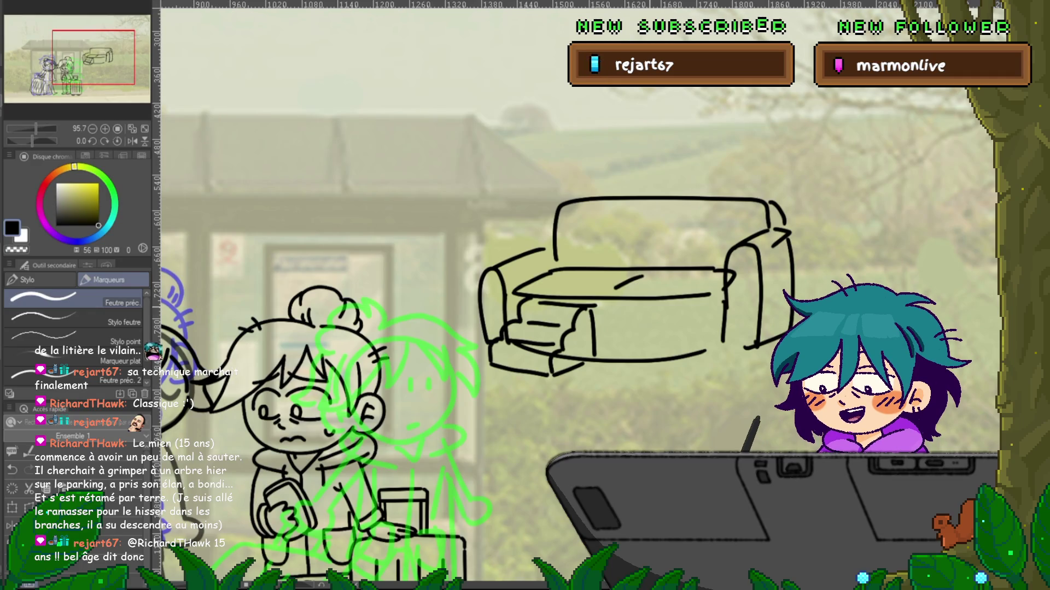
mouse_move(601, 300)
left_mouse_down()
mouse_move(636, 281)
mouse_move(506, 334)
left_mouse_up()
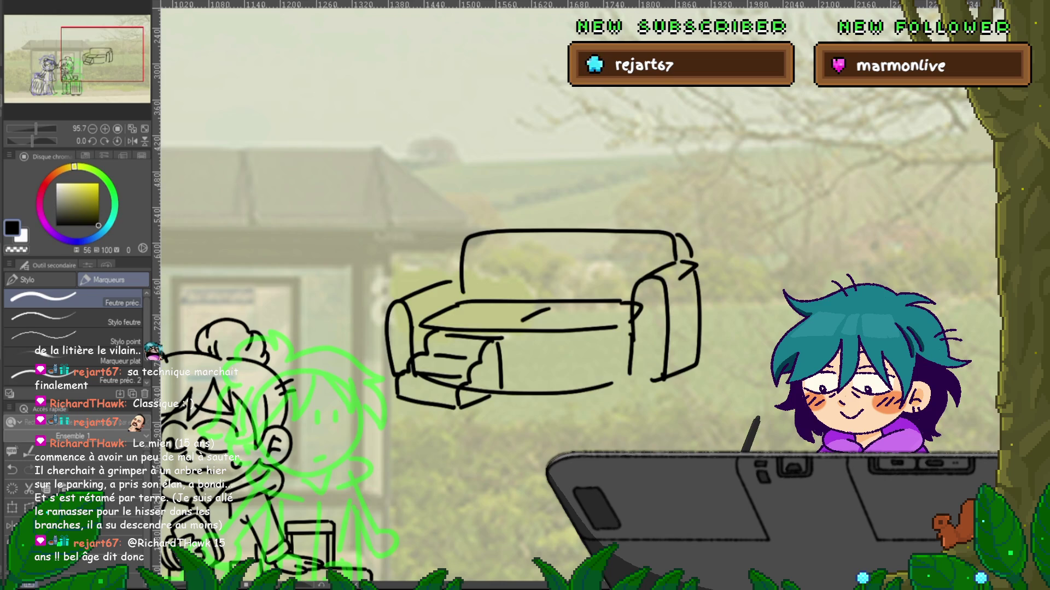
key("Delete")
left_click_drag(383, 355, 831, 104)
left_click_drag(525, 295, 511, 281)
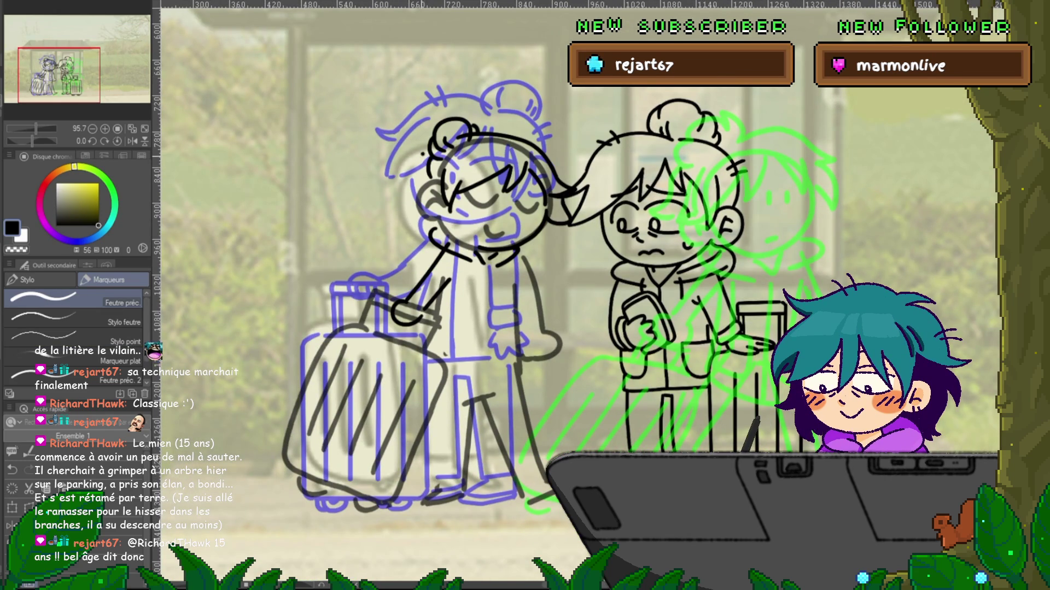
- Lasso the left character's hair bun and move it slightly up and left, then return to the pen
key("m")
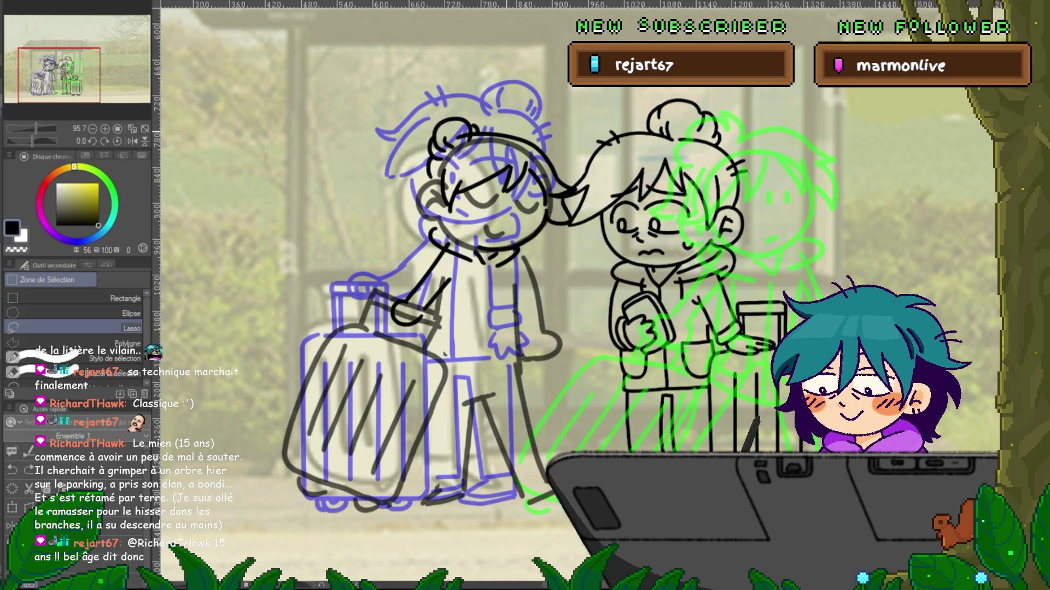
mouse_move(415, 134)
left_mouse_down()
mouse_move(483, 131)
mouse_move(438, 176)
mouse_move(438, 141)
left_mouse_up()
key("ctrl+t")
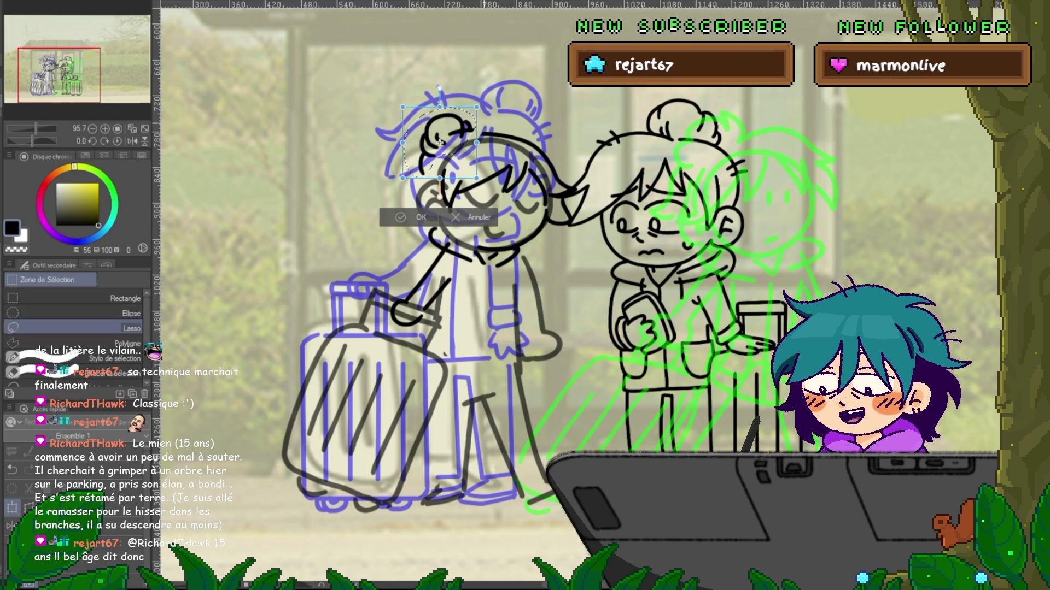
key("Return")
key("p")
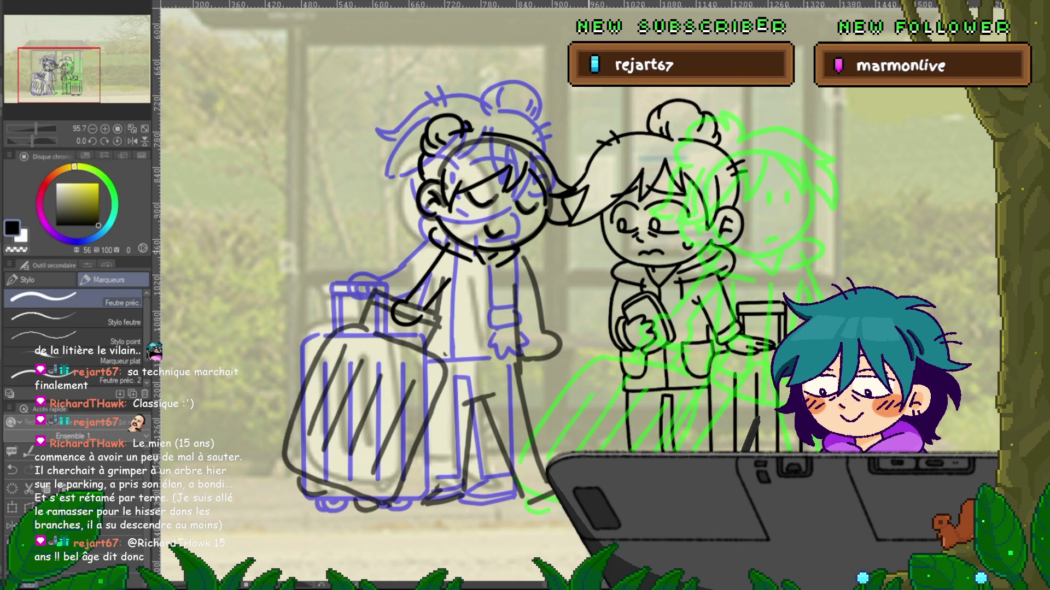
- Sketch the left character's body and upper leg lines over the blue onion-skin pose
scroll(547, 301, "up", 2)
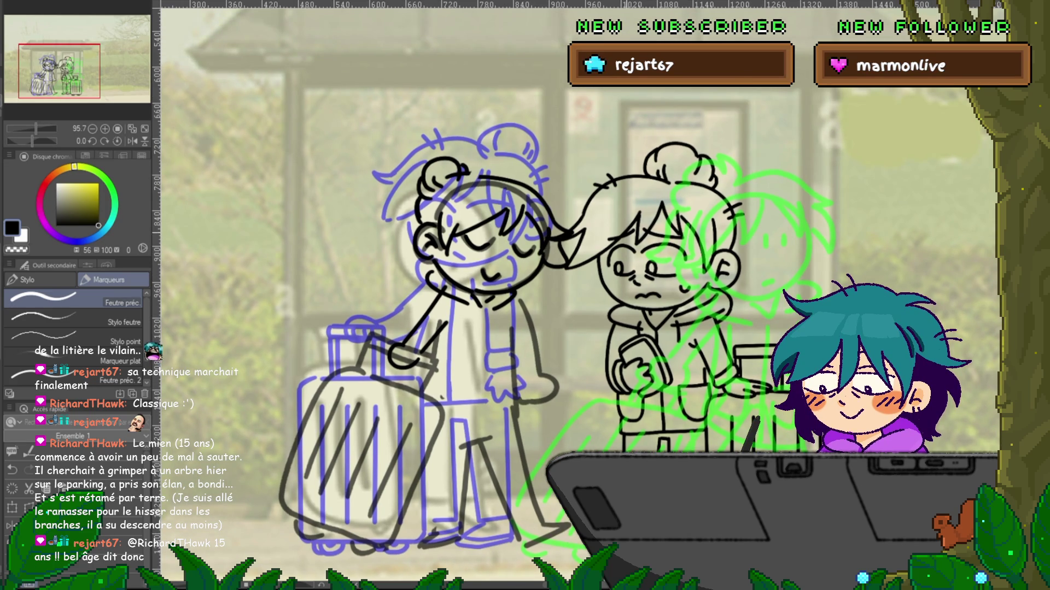
left_click_drag(547, 301, 536, 281)
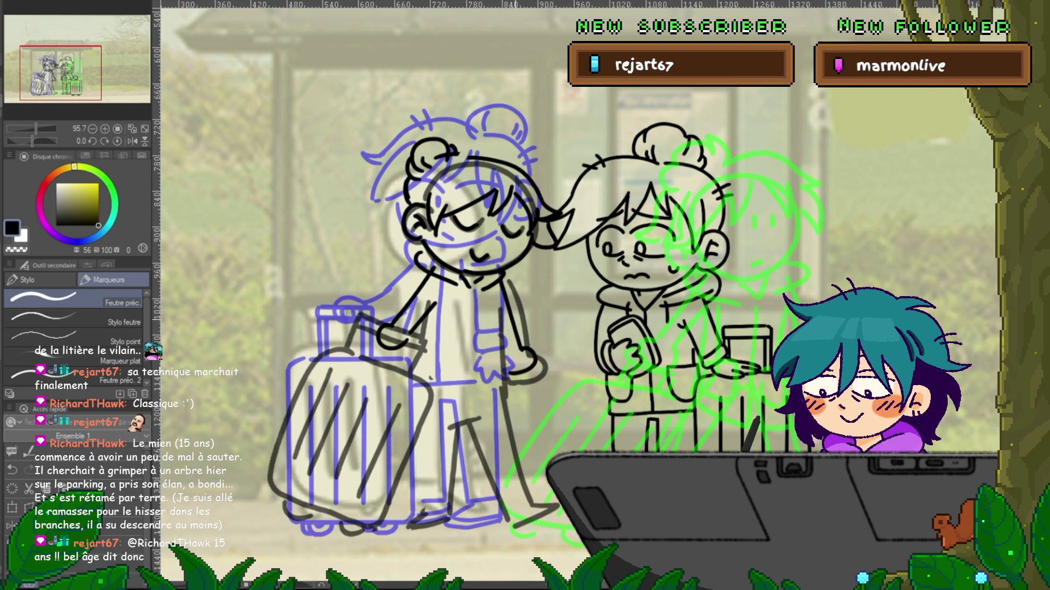
mouse_move(503, 316)
left_mouse_down()
mouse_move(503, 380)
mouse_move(417, 375)
left_mouse_up()
left_click_drag(423, 317, 422, 365)
mouse_move(474, 285)
left_mouse_down()
mouse_move(468, 395)
mouse_move(498, 481)
left_mouse_up()
- Draw the left character's back and front legs and front foot, leaving no line under the foot
left_click_drag(474, 395, 502, 499)
left_click_drag(501, 387, 530, 495)
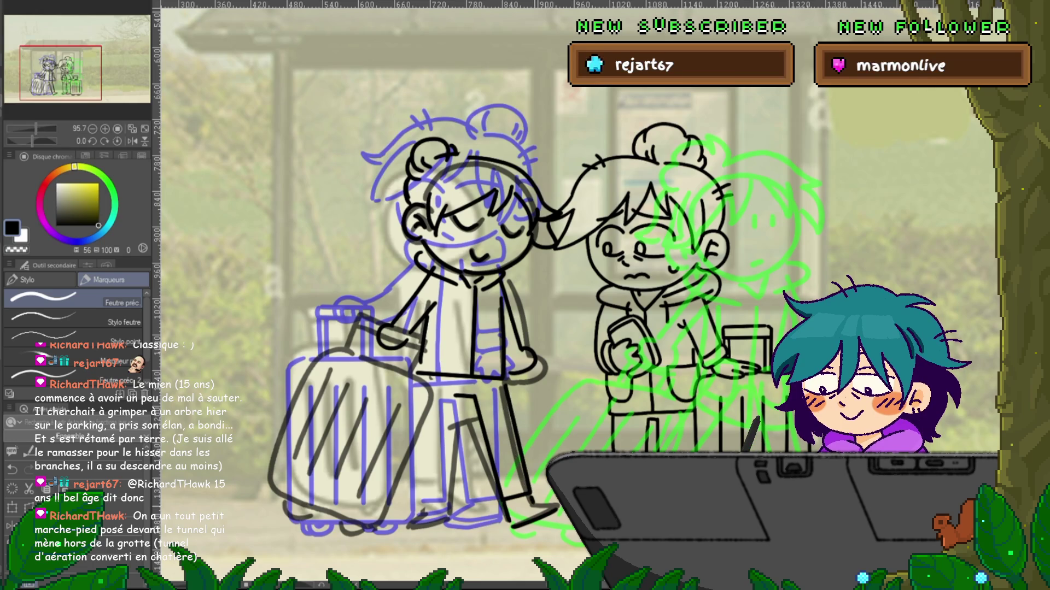
mouse_move(452, 402)
left_mouse_down()
mouse_move(460, 504)
mouse_move(418, 505)
left_mouse_up()
left_click_drag(420, 446, 415, 528)
key("ctrl+z")
left_click_drag(451, 520, 418, 529)
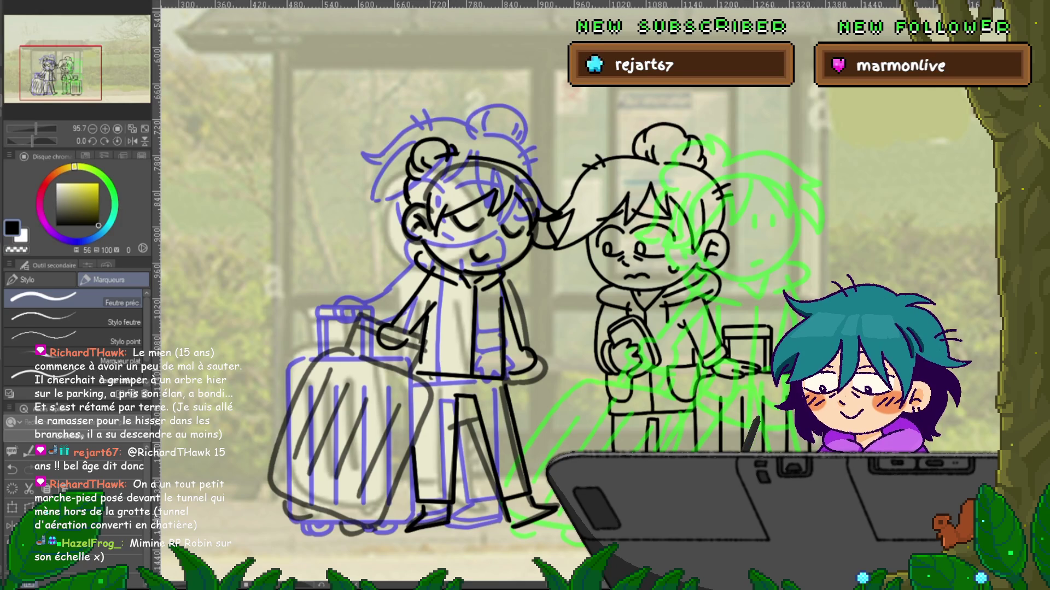
key("ctrl+z")
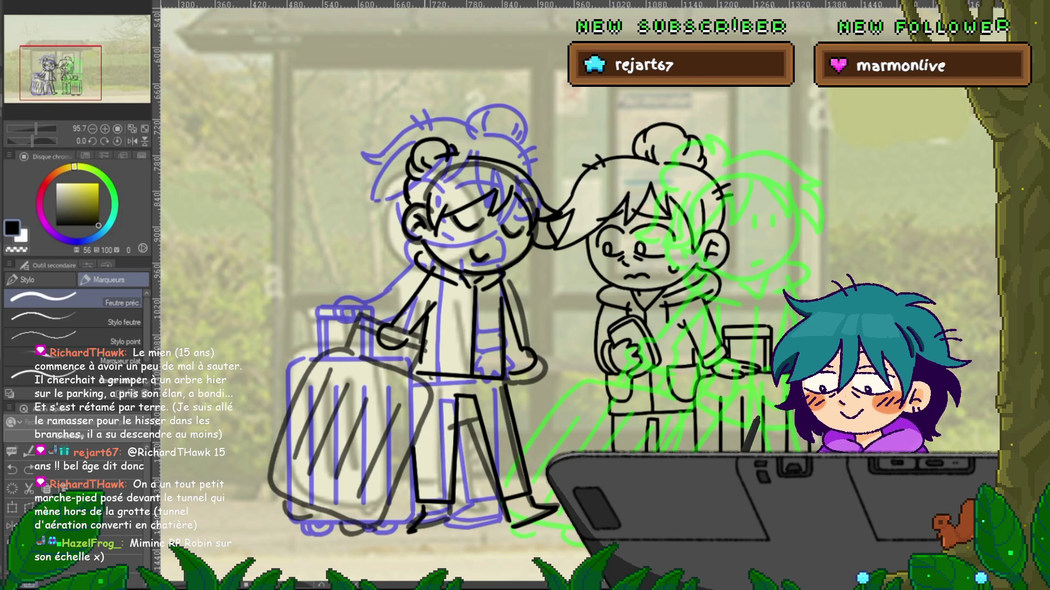
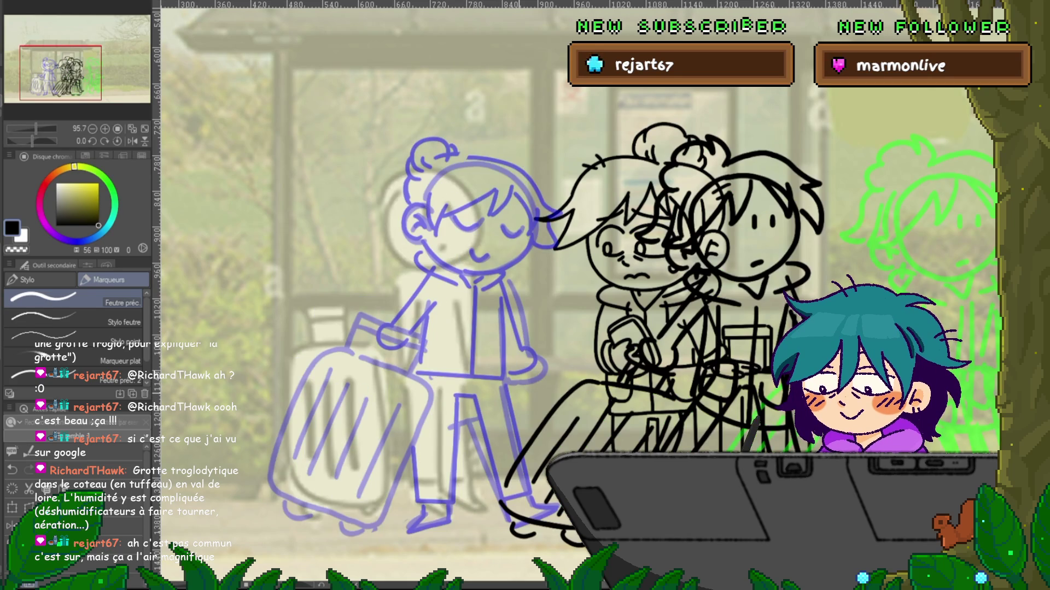
- Undo the overlapping second sketch on the middle figure and bring the blue first pose into view
scroll(577, 295, "right", 5)
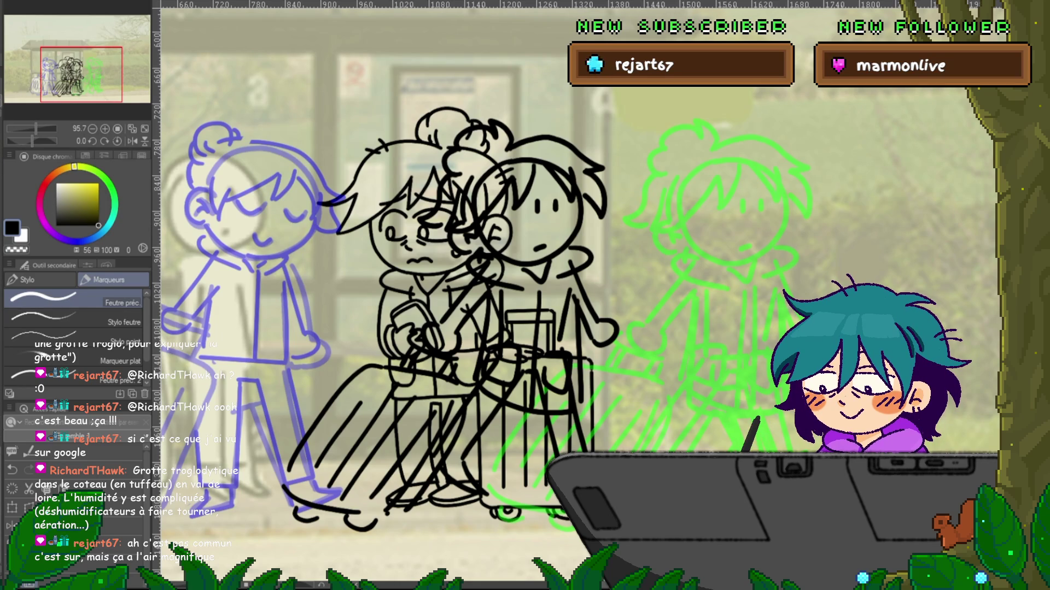
key("ctrl+z")
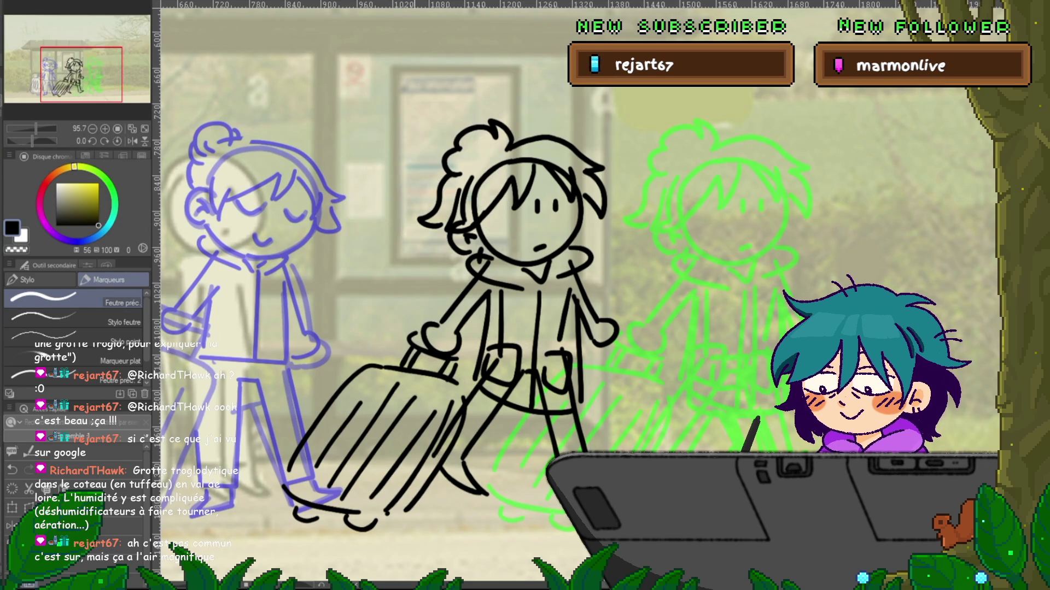
left_click_drag(438, 273, 572, 273)
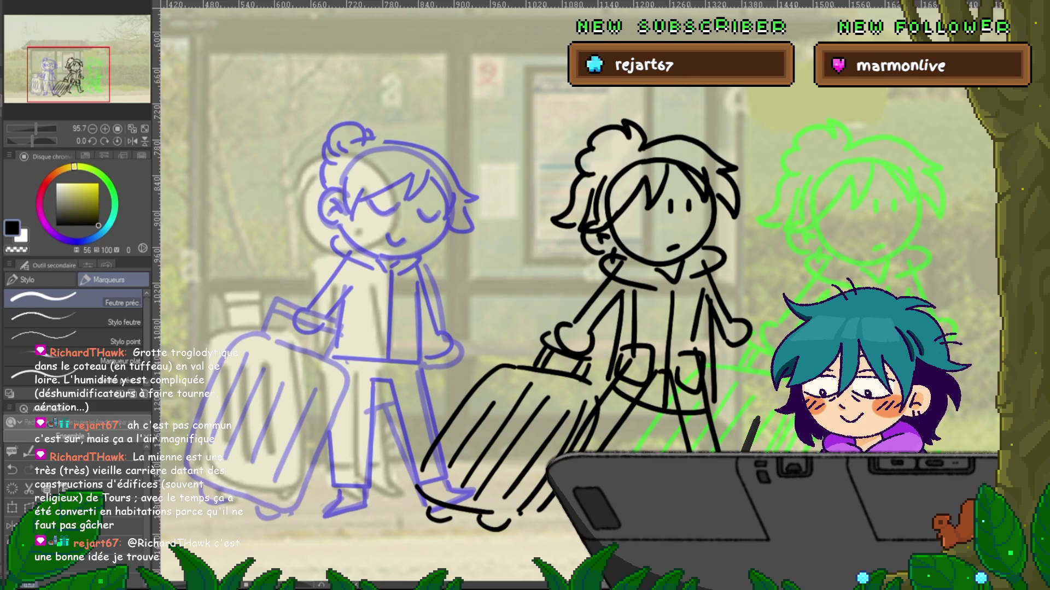
scroll(578, 295, "down", 1)
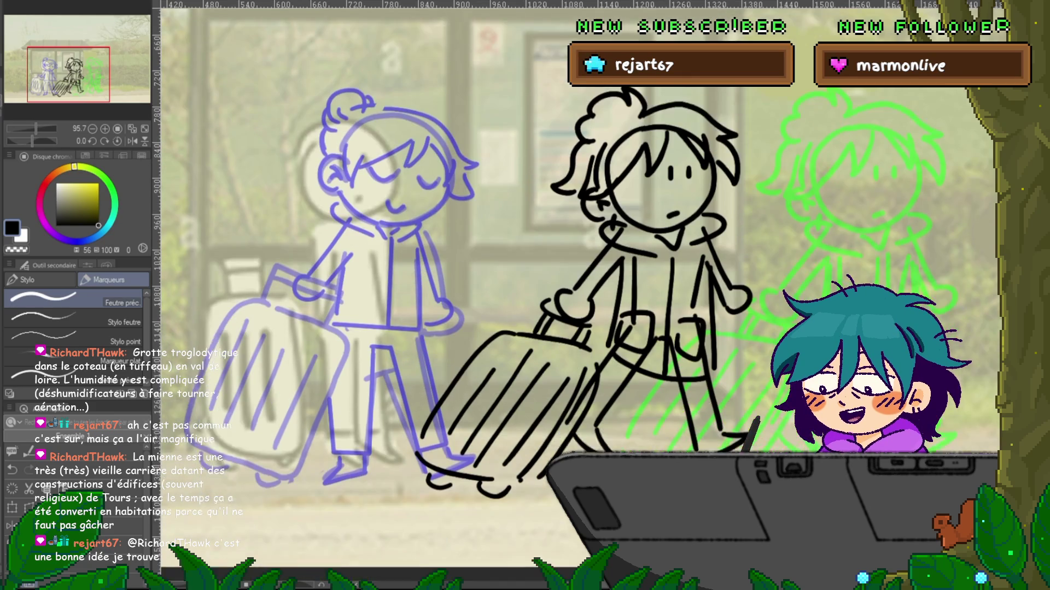
scroll(577, 295, "down", 1)
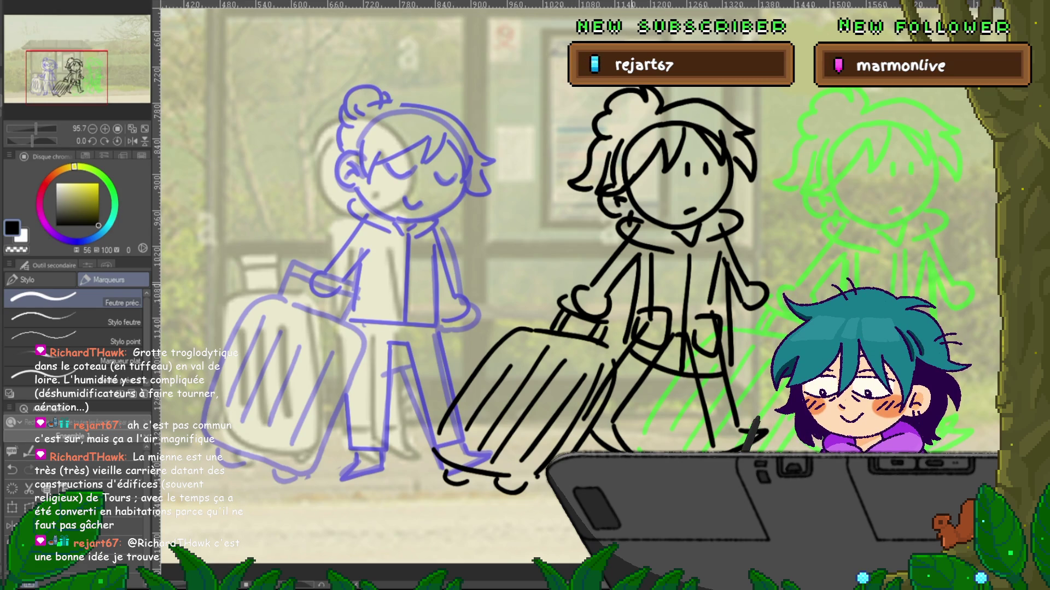
scroll(579, 273, "right", 2)
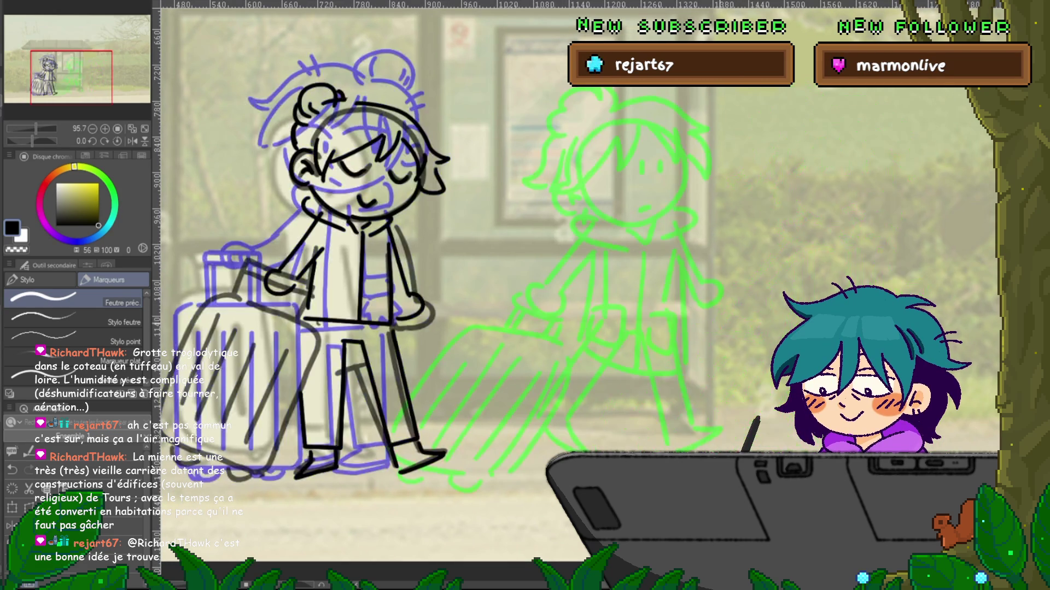
scroll(574, 273, "right", 2)
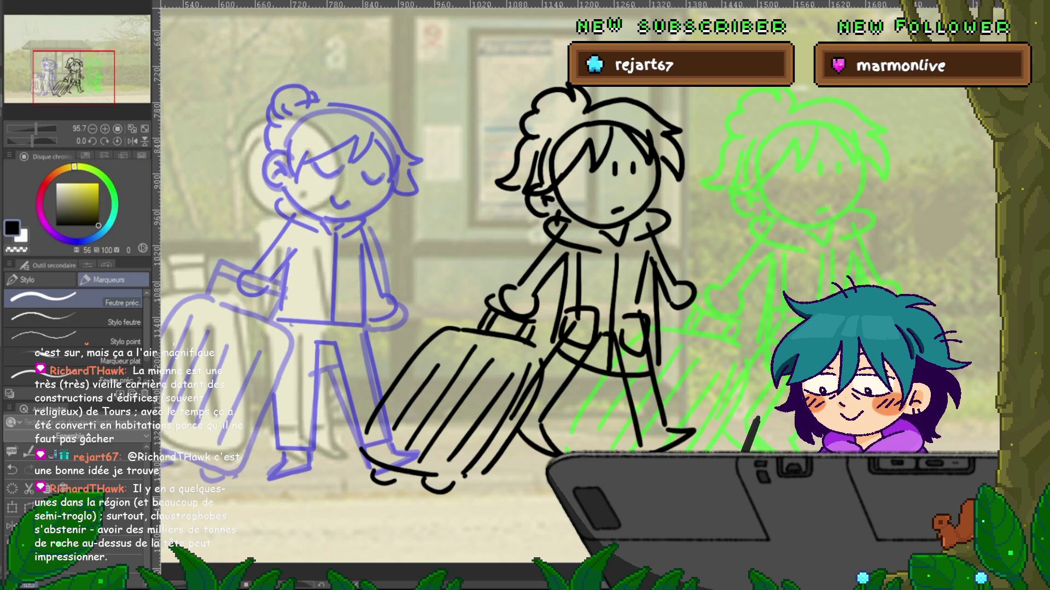
key("Delete")
key("ctrl+z")
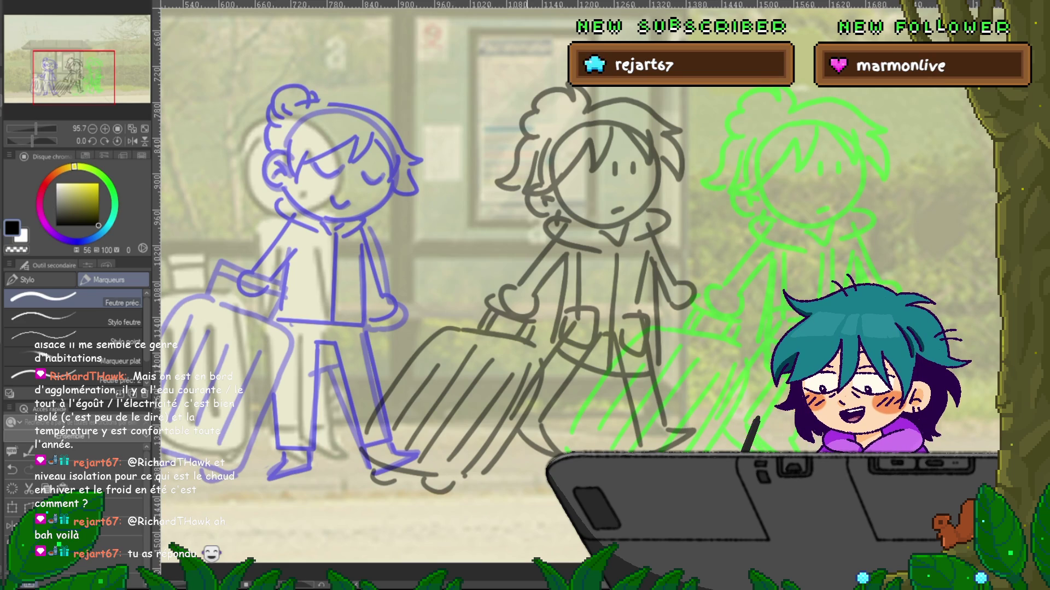
- Scroll right to view the green pose beside the grey middle onion-skin figure
scroll(580, 273, "right", 6)
scroll(580, 273, "right", 4)
scroll(580, 274, "right", 1)
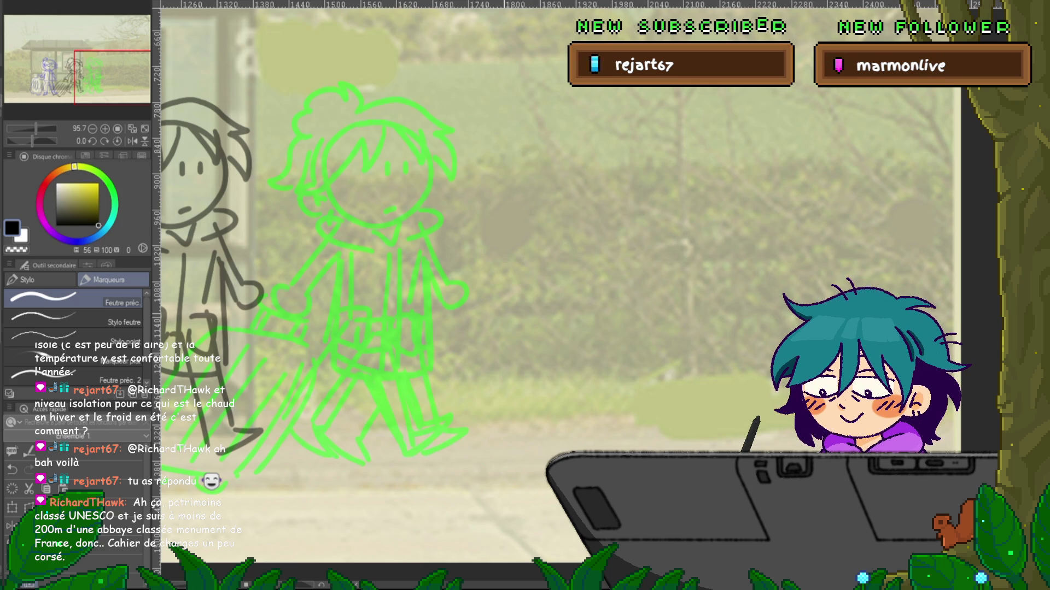
mouse_move(325, 329)
left_mouse_down()
mouse_move(619, 227)
mouse_move(798, 320)
left_mouse_up()
key("ctrl+z")
mouse_move(285, 340)
left_mouse_down()
mouse_move(375, 261)
mouse_move(723, 275)
mouse_move(799, 323)
left_mouse_up()
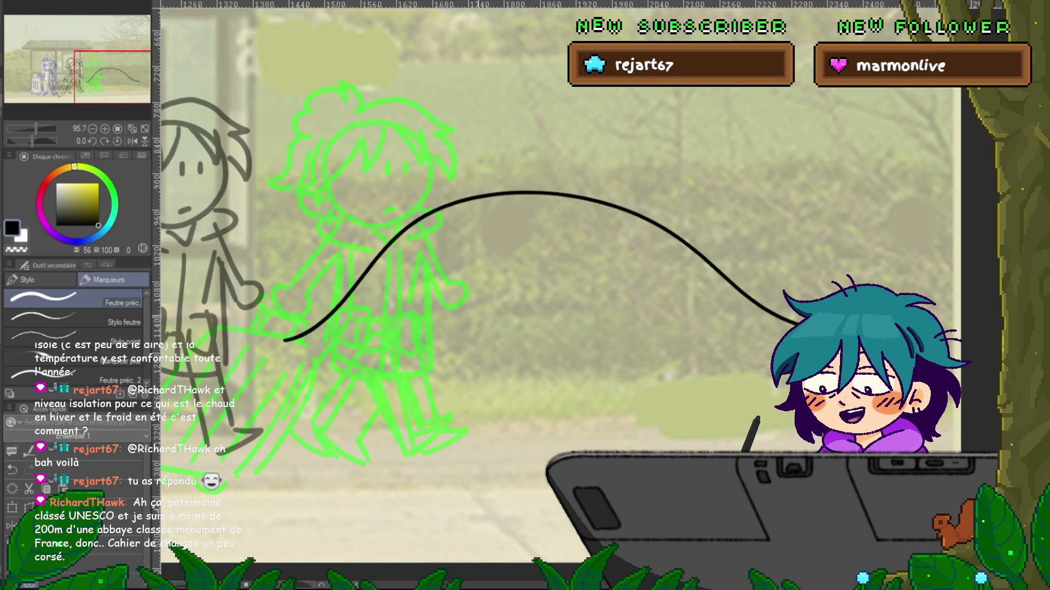
mouse_move(449, 328)
left_mouse_down()
mouse_move(478, 263)
mouse_move(521, 325)
left_mouse_up()
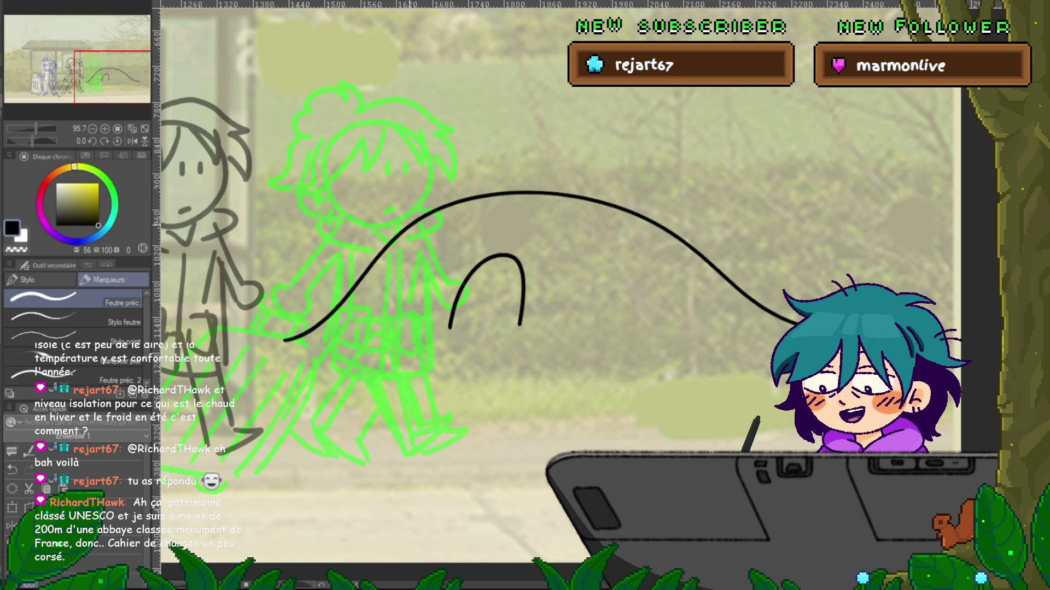
left_click_drag(366, 206, 470, 176)
left_click_drag(472, 164, 532, 171)
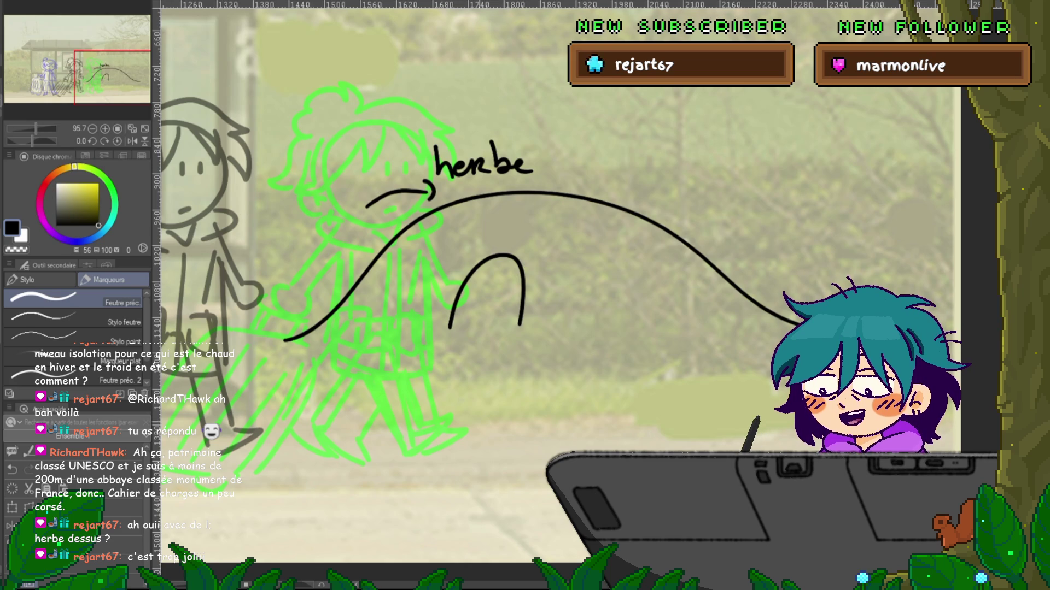
key("ctrl+z")
key("ctrl+z")
key("ctrl+z")
key("ctrl+z")
key("ctrl+z")
key("ctrl+z")
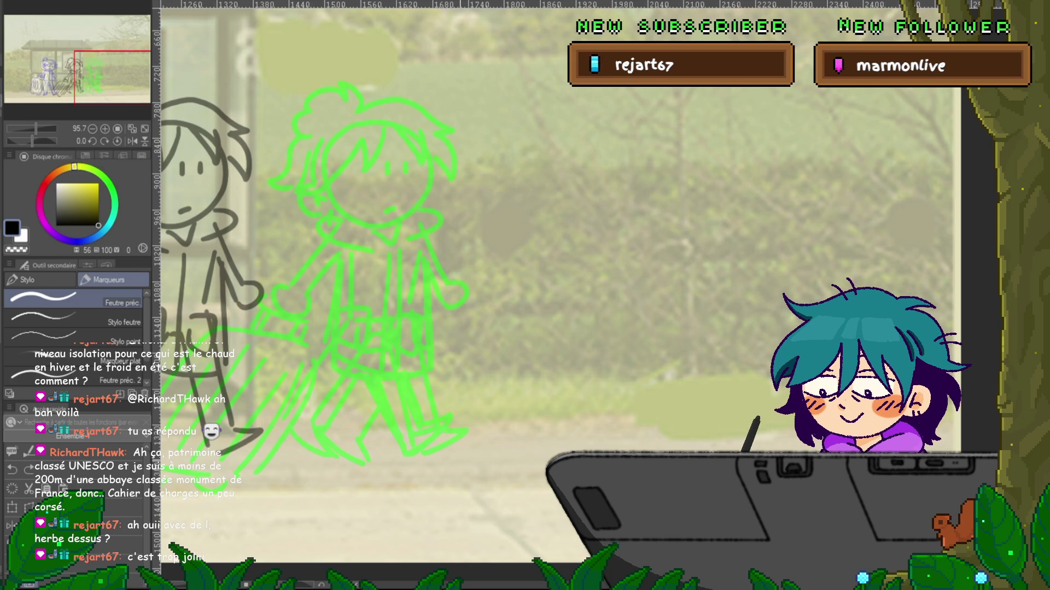
left_click_drag(383, 274, 703, 203)
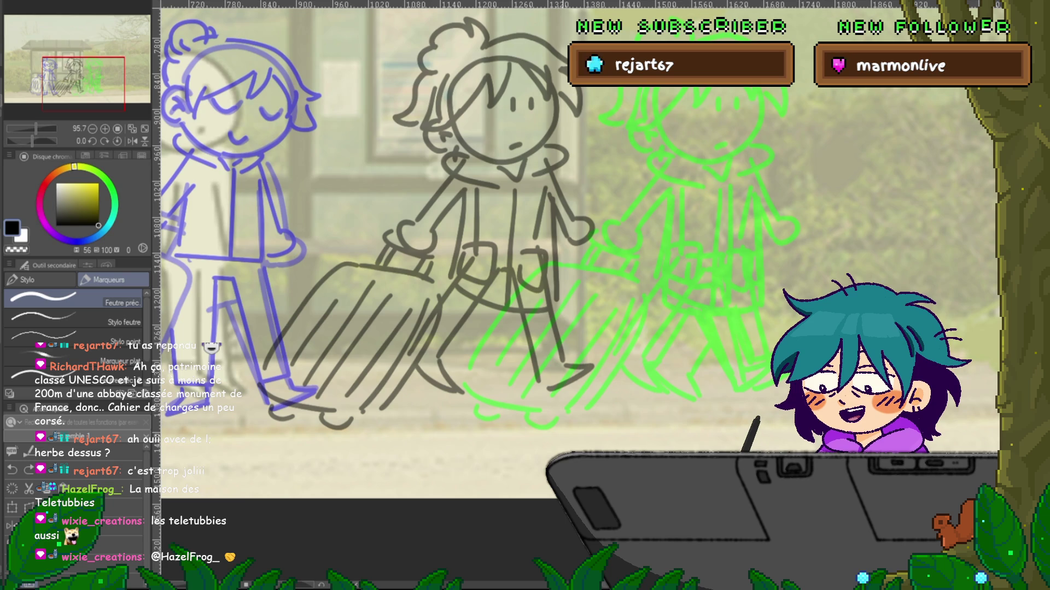
- Ink the middle character's leg lines in black over the grey rough
scroll(585, 273, "left", 2)
scroll(585, 273, "left", 2)
scroll(577, 263, "down", 3)
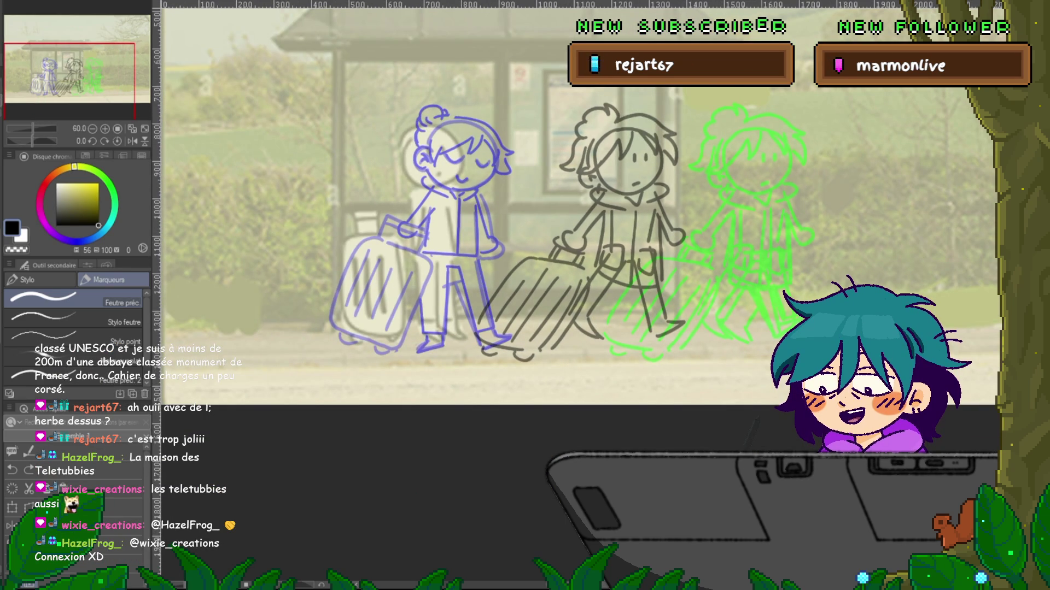
mouse_move(525, 219)
left_mouse_down()
mouse_move(330, 219)
mouse_move(396, 219)
left_mouse_up()
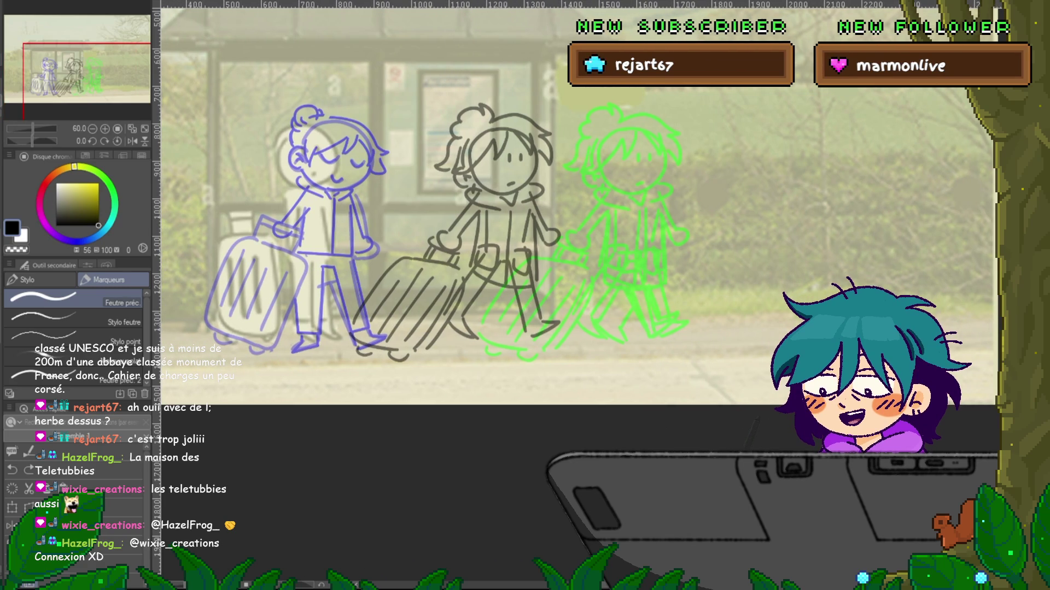
left_click_drag(525, 219, 530, 234)
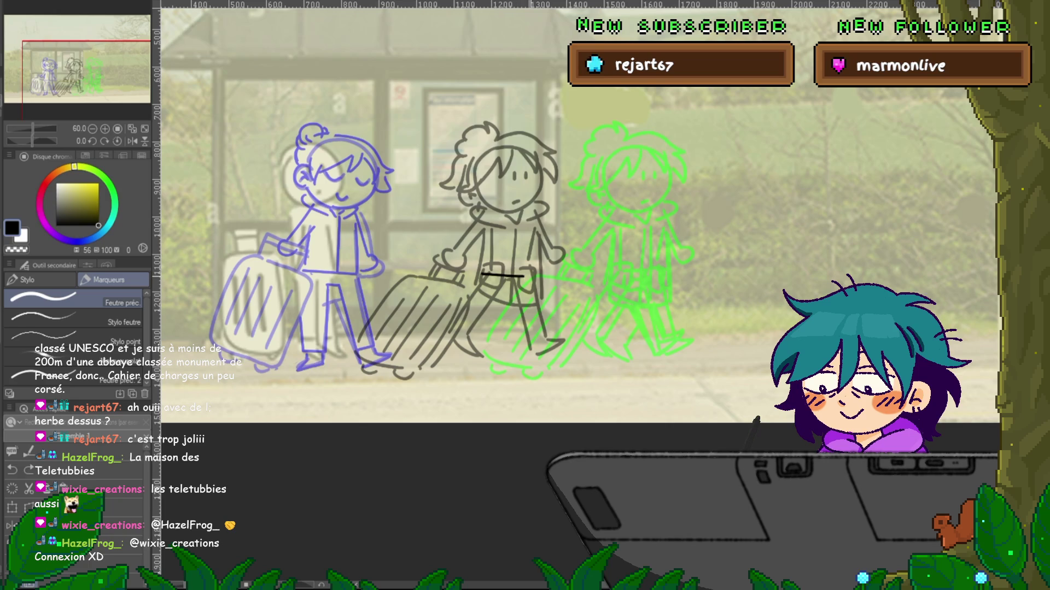
left_click_drag(538, 230, 515, 275)
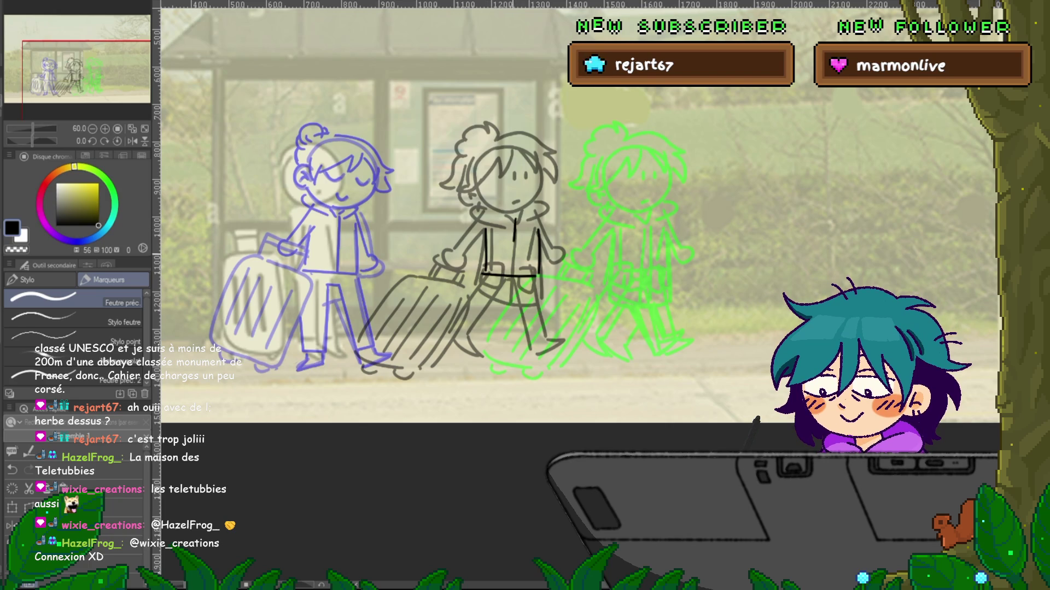
mouse_move(514, 217)
left_mouse_down()
mouse_move(514, 275)
mouse_move(451, 333)
left_mouse_up()
left_click_drag(502, 279, 480, 333)
left_click_drag(535, 276, 546, 333)
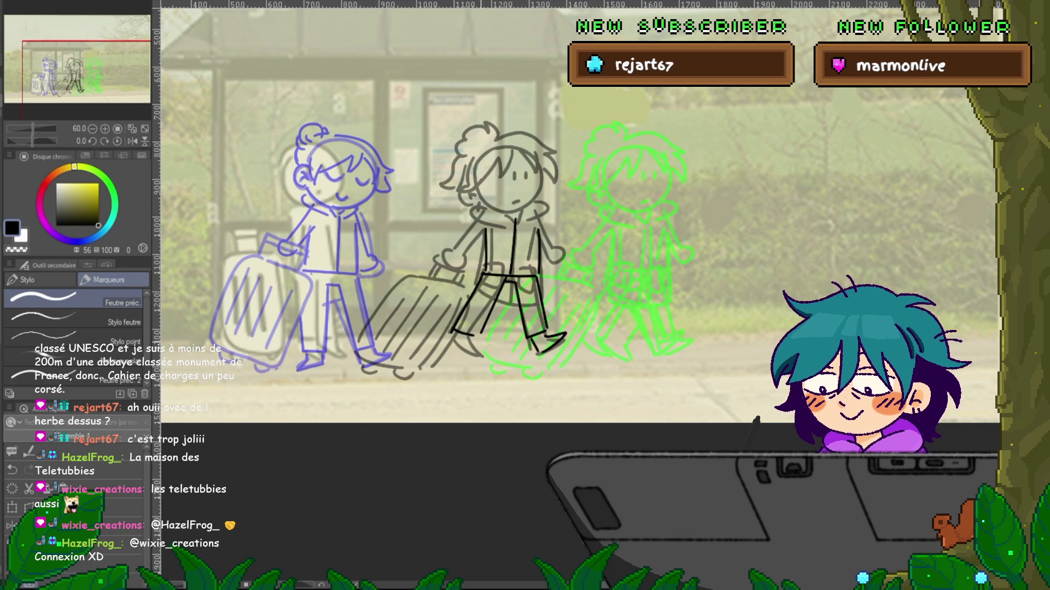
- Draw the middle character's foot and ink both of its arms
left_click_drag(453, 339, 482, 354)
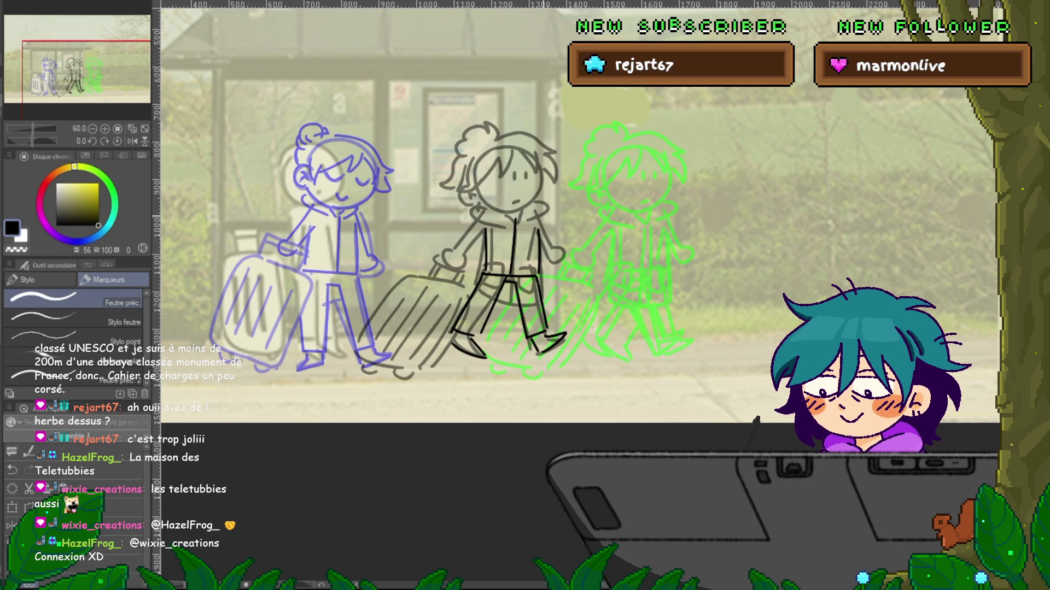
left_click_drag(542, 224, 554, 264)
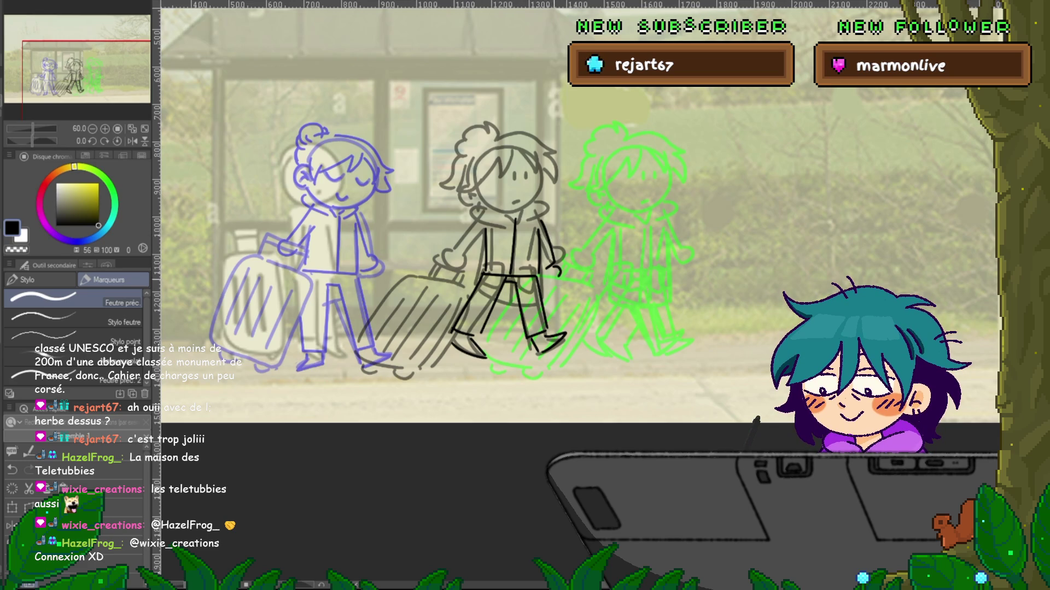
left_click_drag(475, 221, 445, 250)
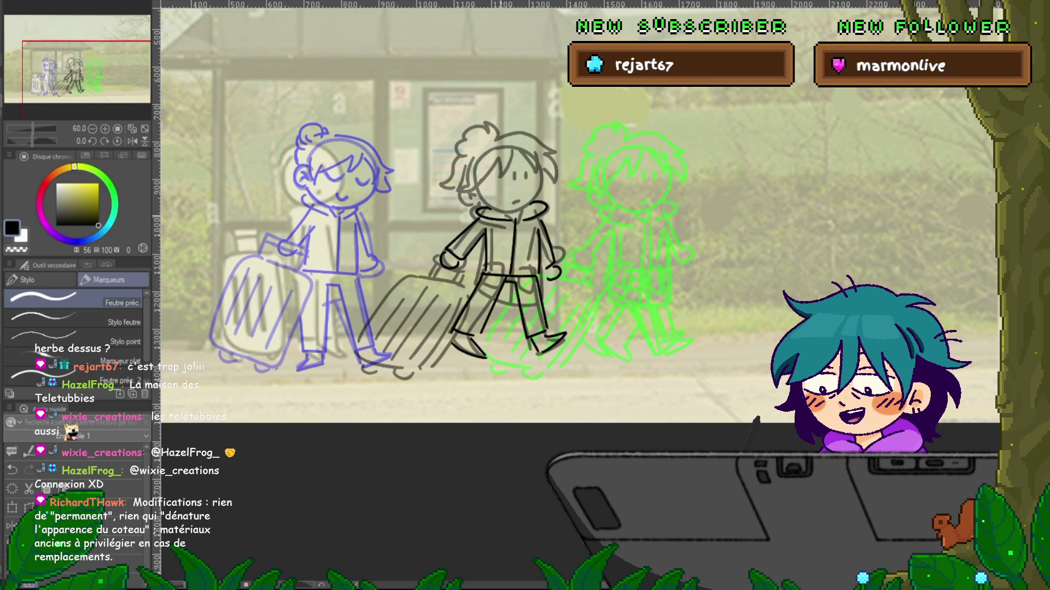
scroll(580, 212, "left", 1)
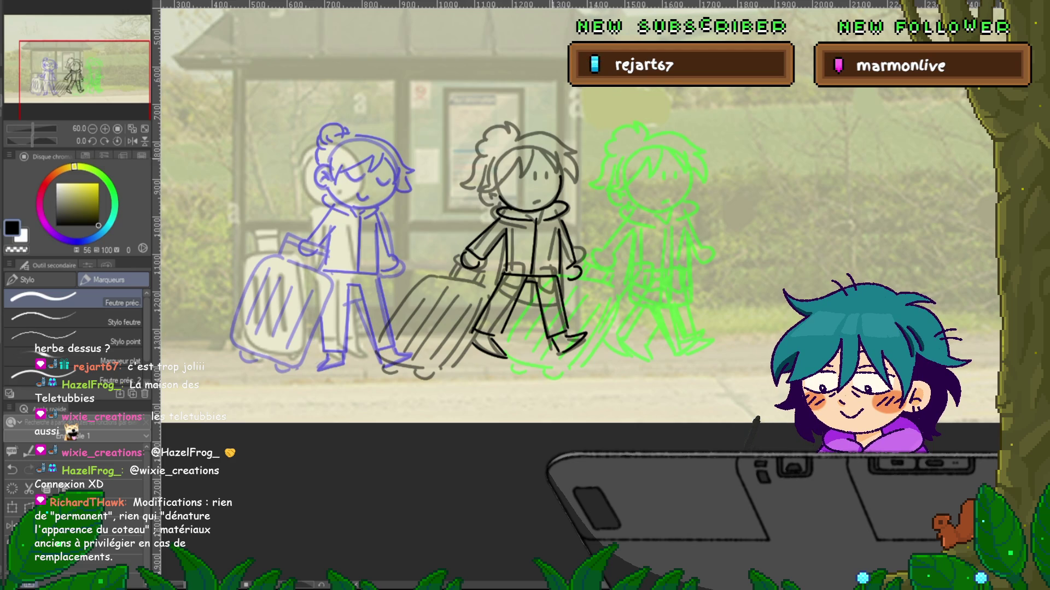
- Draw the middle character's hair strands, undo them, and redraw the top of the hair
left_click_drag(508, 180, 531, 155)
mouse_move(490, 194)
left_mouse_down()
mouse_move(504, 173)
mouse_move(501, 130)
mouse_move(475, 178)
left_mouse_up()
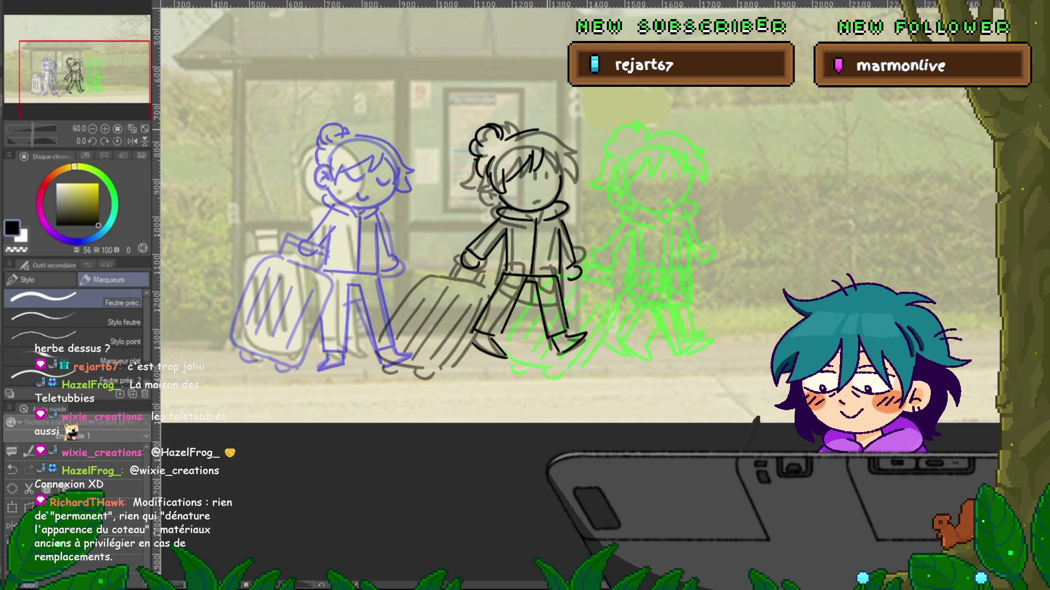
key("ctrl+z")
key("ctrl+z")
left_click_drag(501, 141, 547, 133)
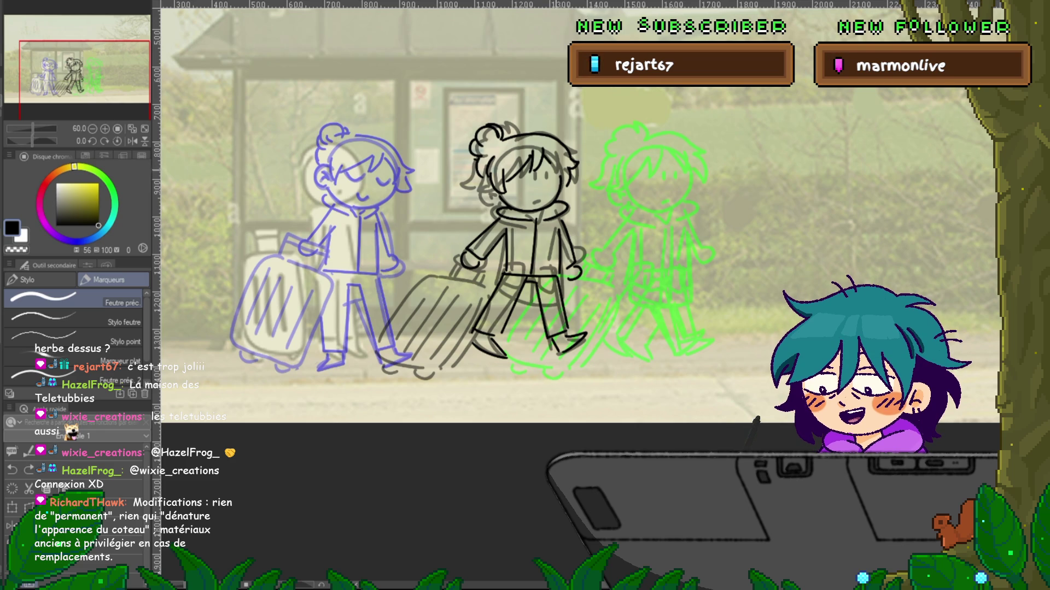
left_click_drag(464, 219, 496, 199)
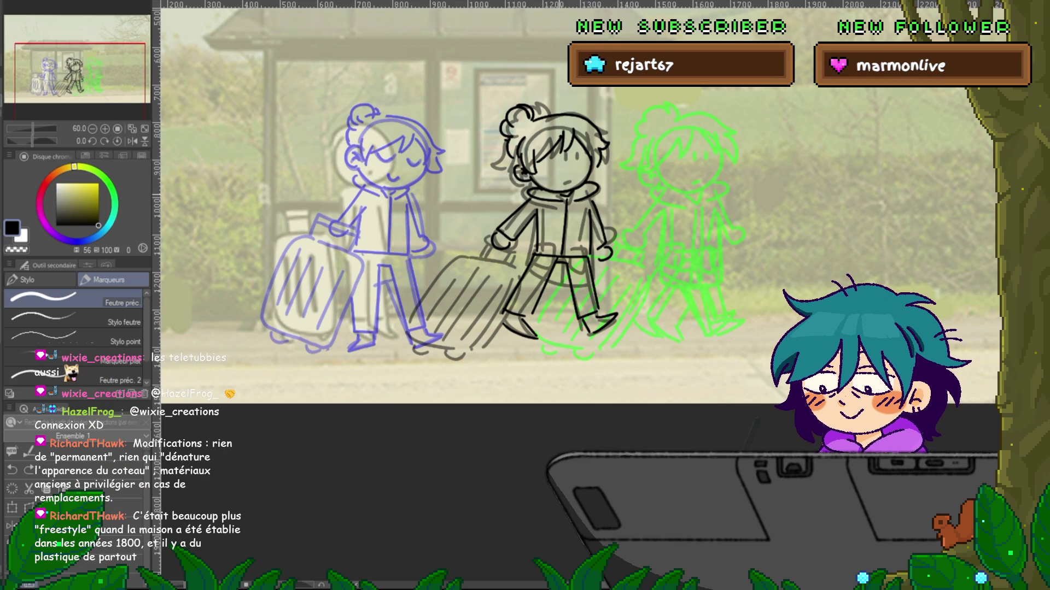
mouse_move(546, 164)
left_mouse_down()
mouse_move(312, 268)
mouse_move(268, 317)
left_mouse_up()
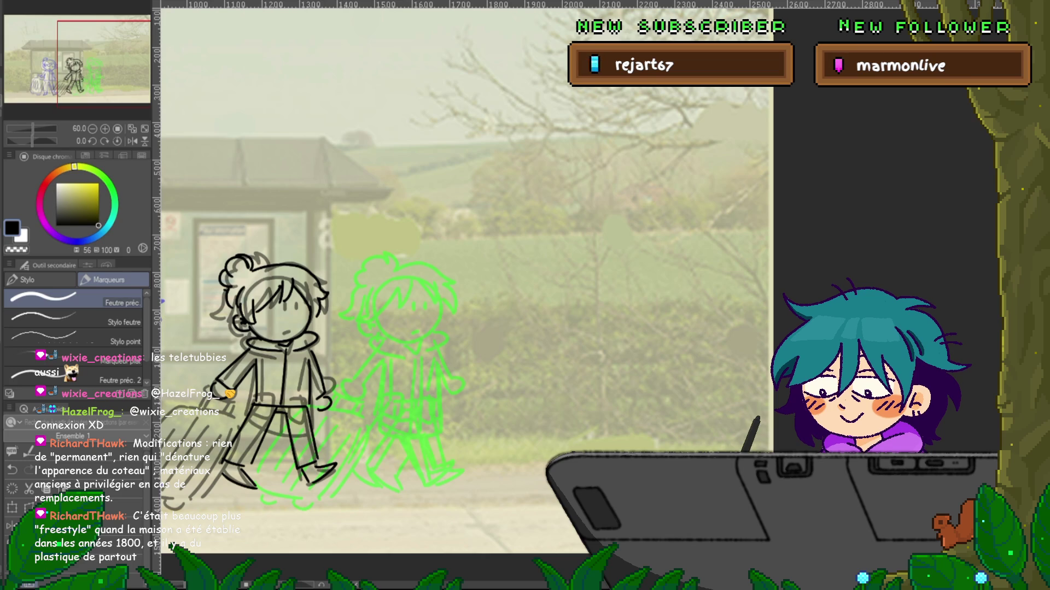
- Draw a tall rectangle right of the figures, crossed by three horizontal shelf lines
mouse_move(439, 156)
left_mouse_down()
mouse_move(661, 153)
mouse_move(675, 453)
left_mouse_up()
mouse_move(558, 498)
left_mouse_down()
mouse_move(426, 497)
mouse_move(428, 164)
left_mouse_up()
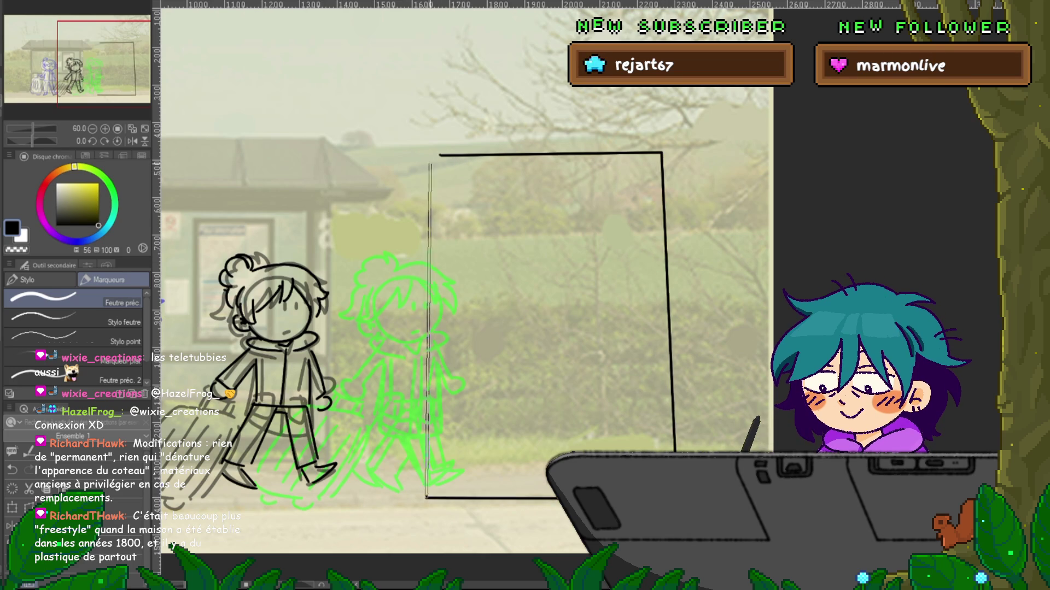
left_click_drag(433, 410, 665, 409)
left_click_drag(438, 329, 654, 325)
left_click_drag(438, 240, 643, 243)
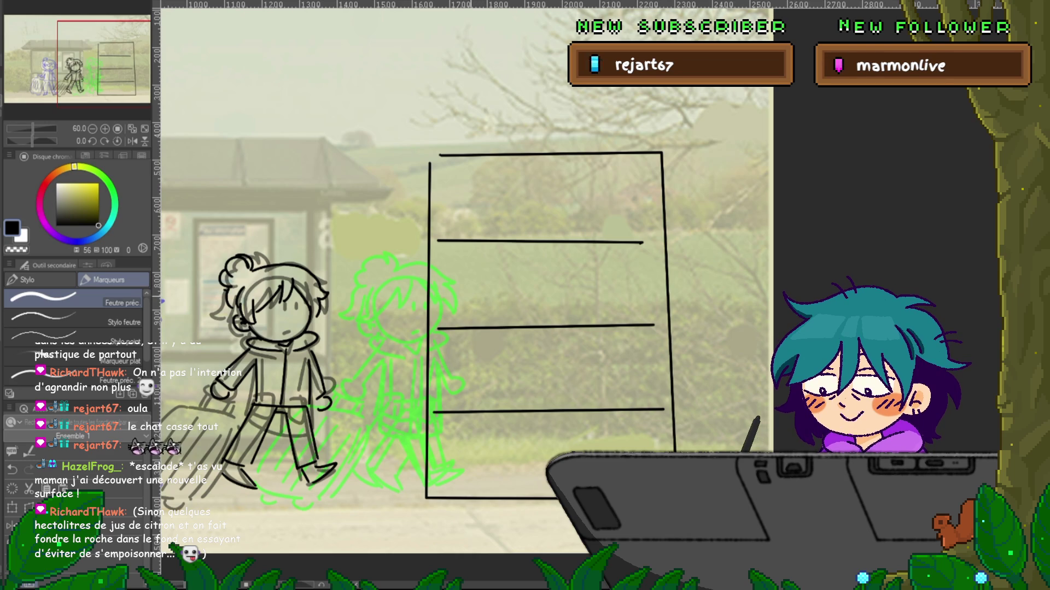
- Add a box compartment outline on top of the shelf unit
left_click_drag(429, 152, 428, 70)
left_click_drag(430, 71, 569, 71)
left_click_drag(660, 87, 663, 147)
- Sketch a small cat with eyes and a curling tail on the upper shelf
mouse_move(471, 166)
left_mouse_down()
mouse_move(469, 182)
mouse_move(493, 173)
mouse_move(492, 235)
left_mouse_up()
key("ctrl+z")
left_click(486, 178)
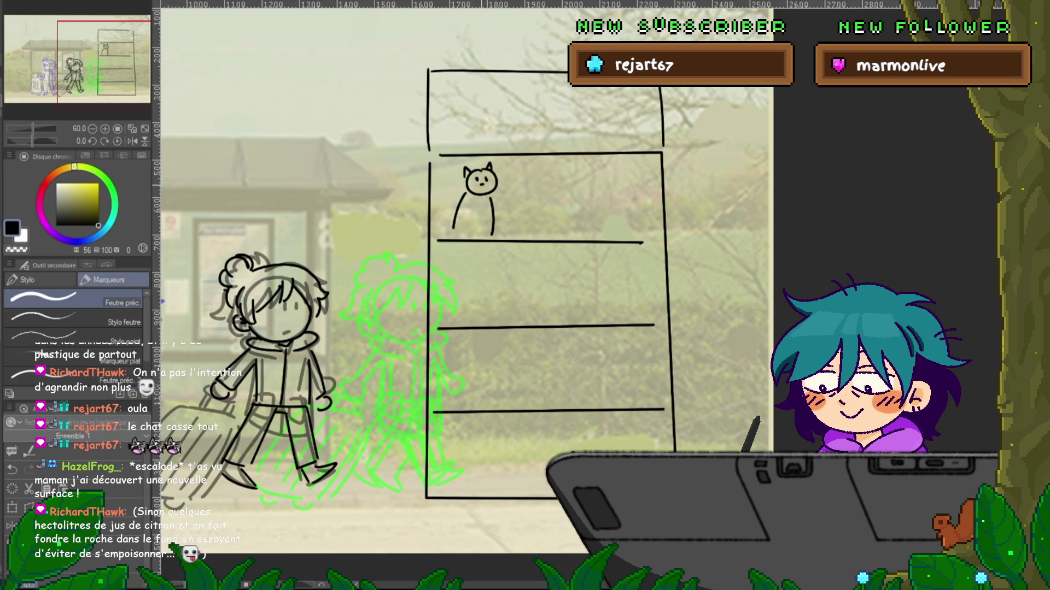
left_click_drag(440, 178, 454, 229)
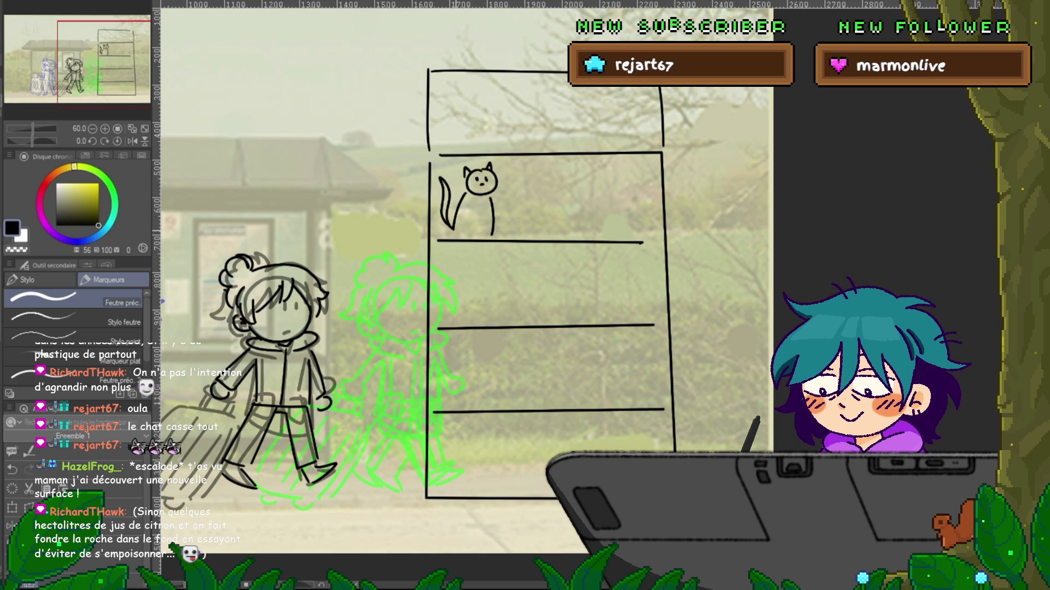
left_click_drag(492, 274, 430, 289)
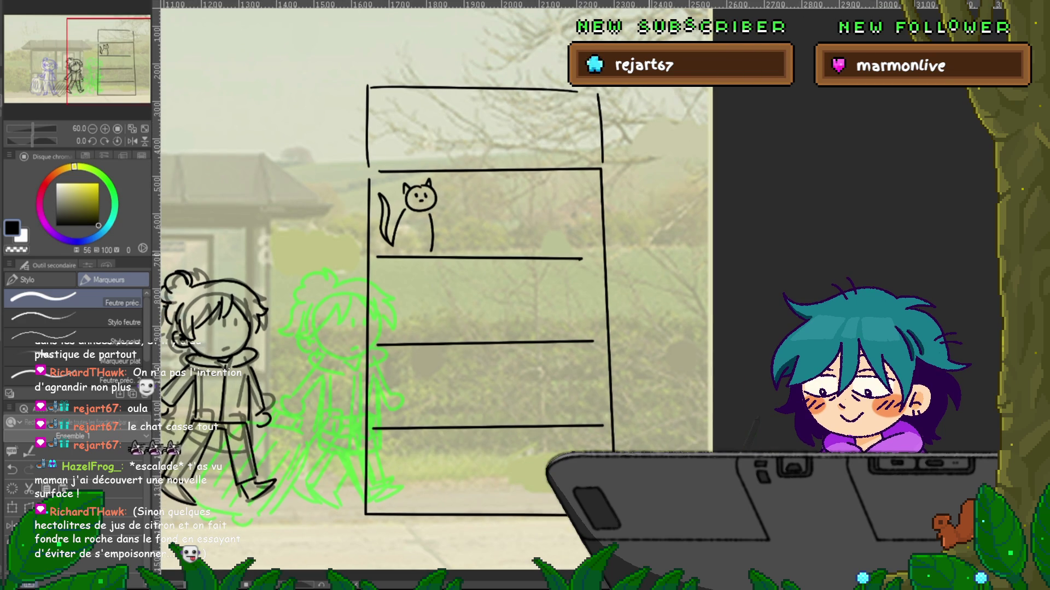
left_click_drag(492, 273, 506, 266)
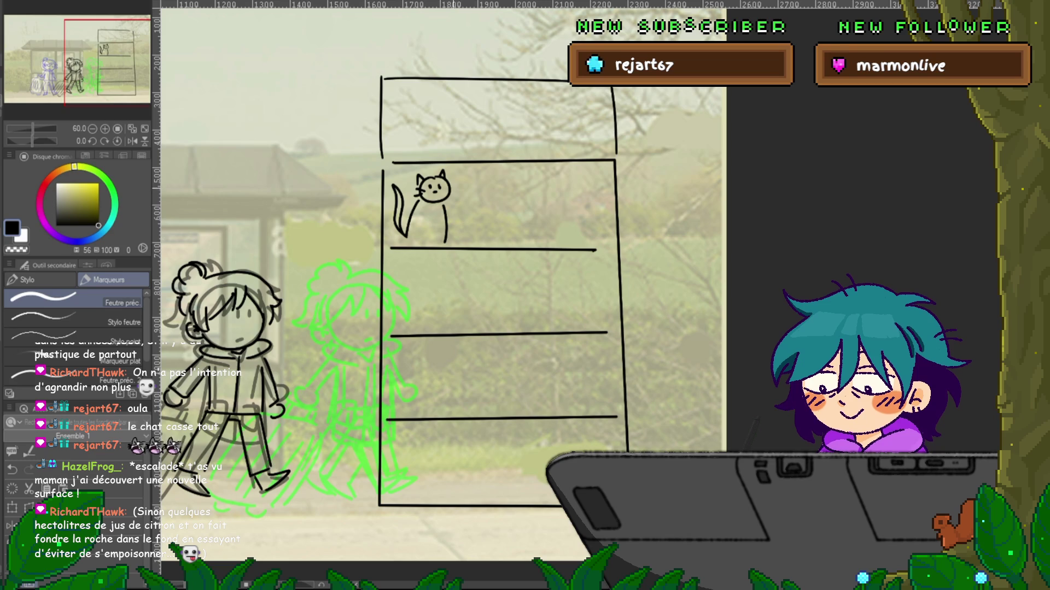
- Delete the shelf and cat sketch from the right side of the canvas
mouse_move(437, 274)
left_mouse_down()
mouse_move(713, 245)
mouse_move(736, 227)
left_mouse_up()
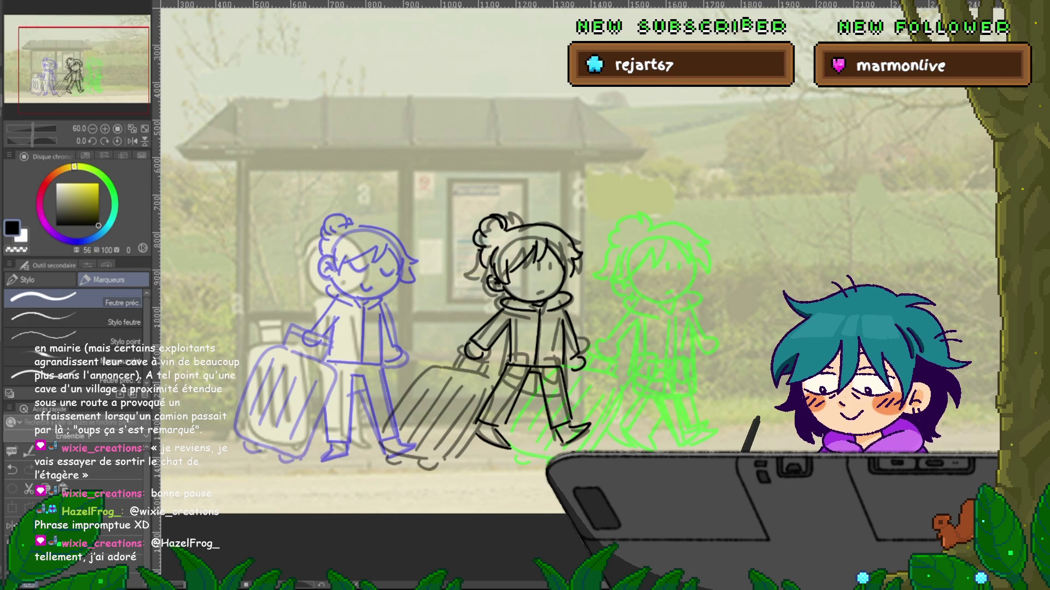
key("Delete")
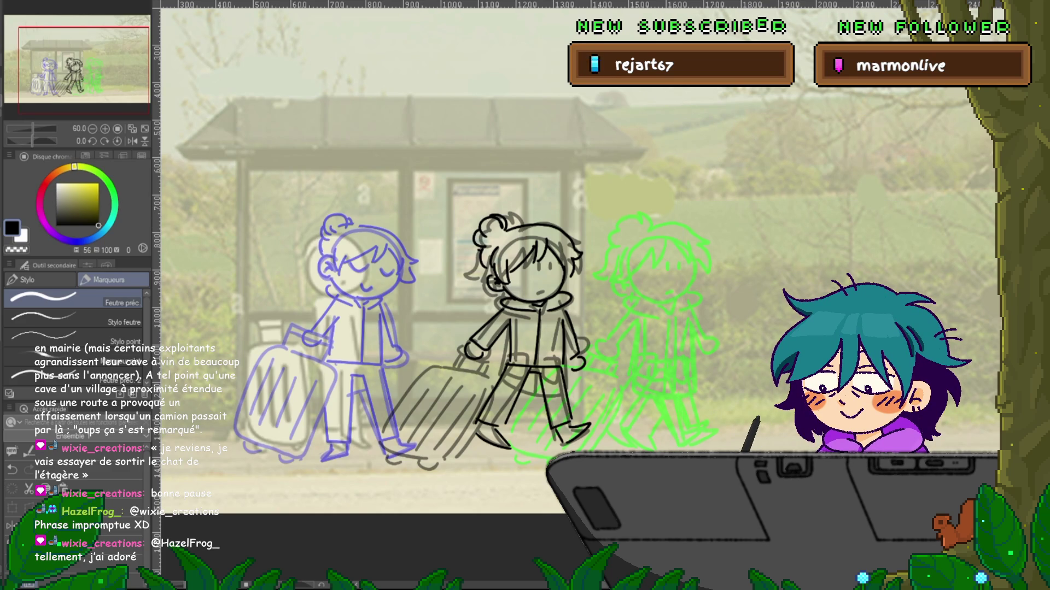